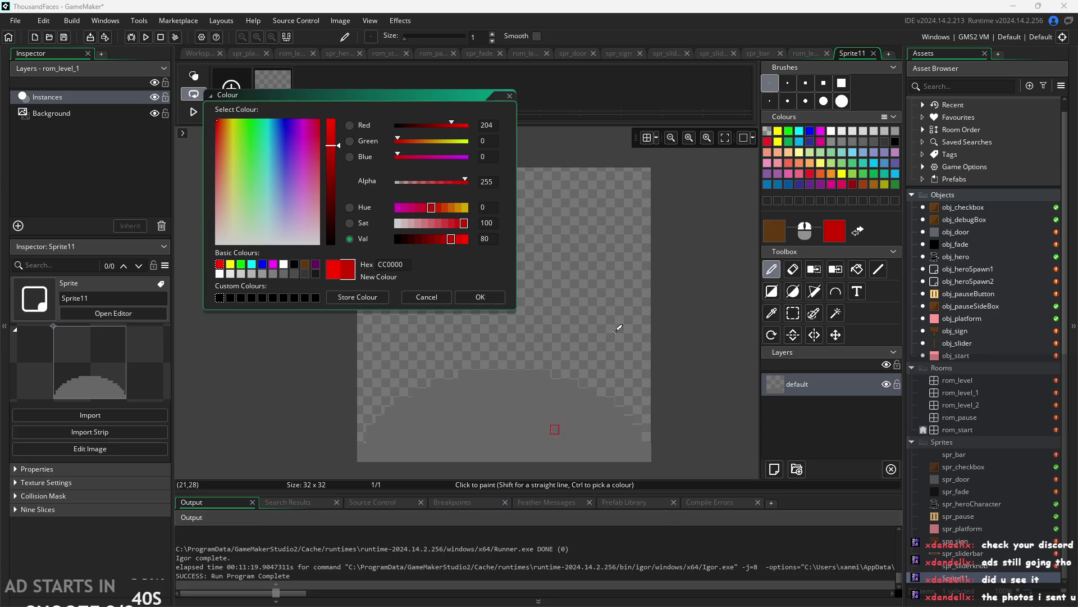
Confirm the colour, pick the filled Polygon tool, and sketch a first lever outline before discarding it.
left_click(476, 295)
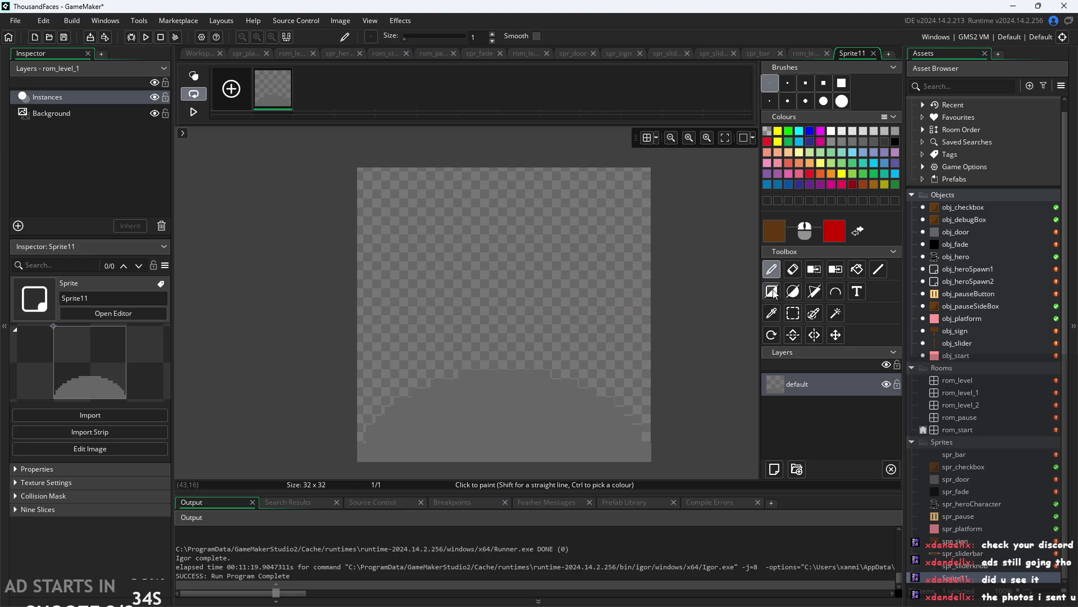
left_click(818, 294)
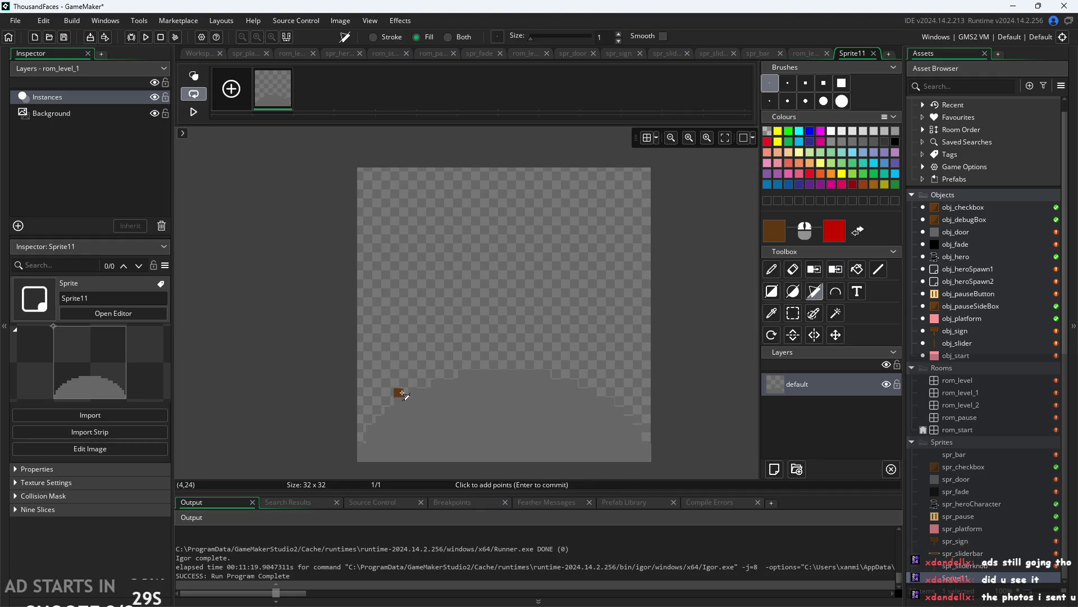
left_click(407, 392)
left_click(444, 374)
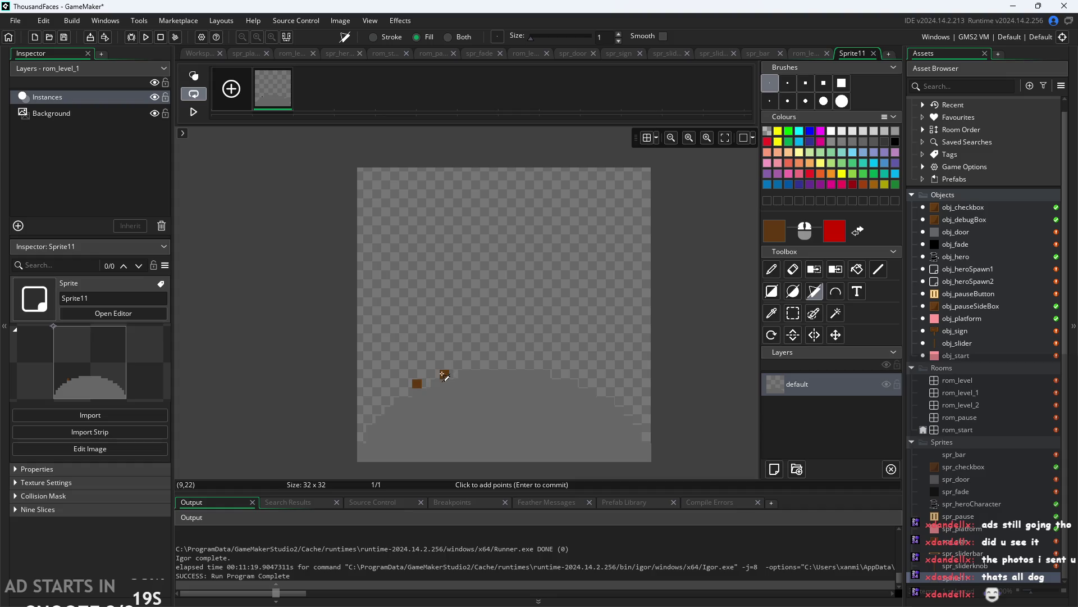
left_click(444, 374)
left_click(414, 224)
key("Return")
left_click(391, 231)
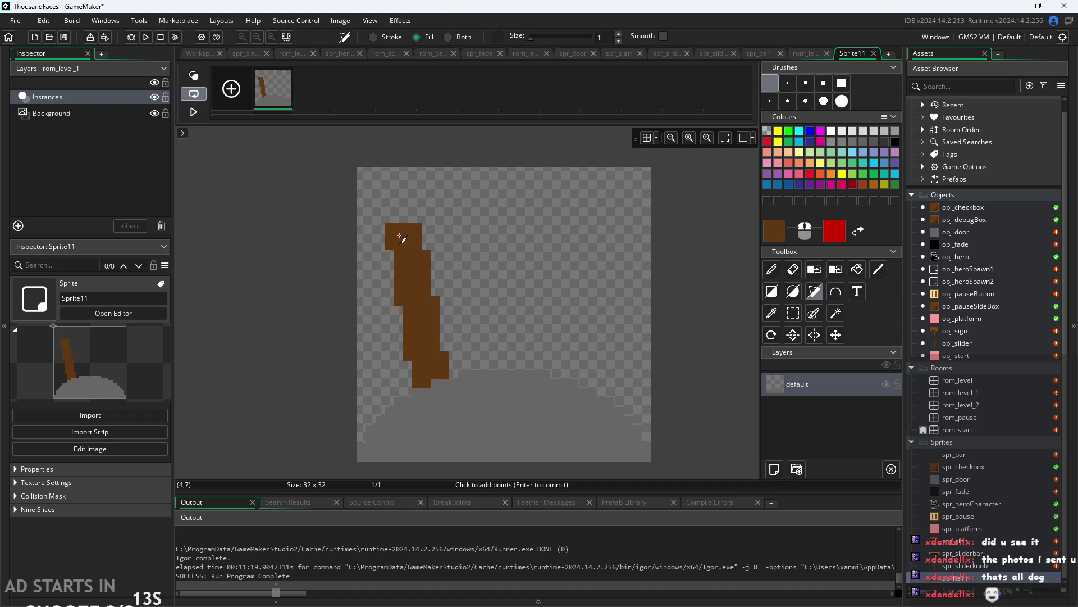
key("Escape")
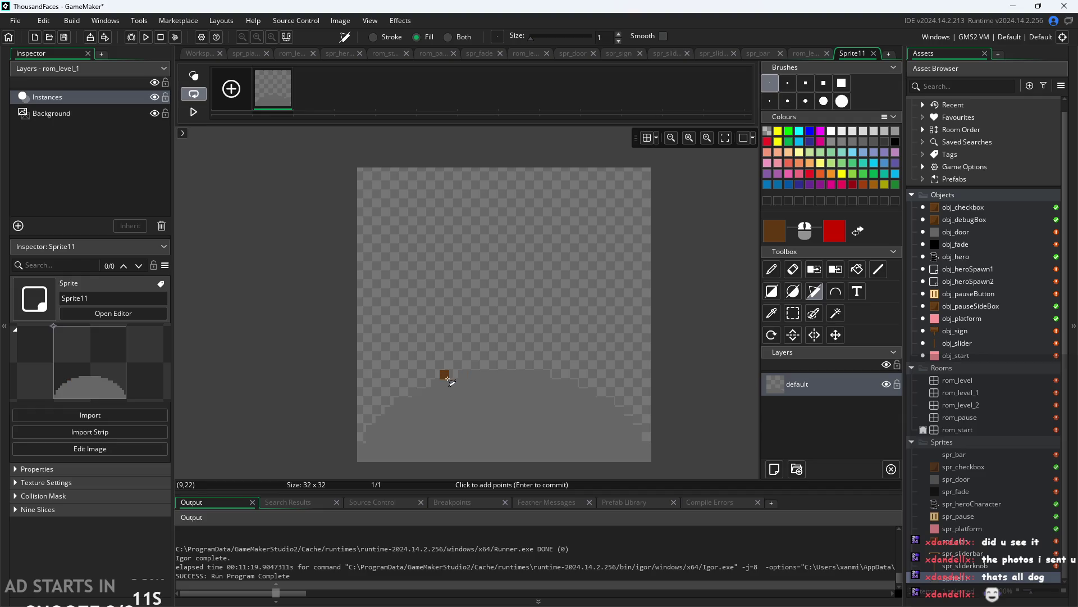
Redraw the slanted lever polygon rising from the mound's base to its top-left.
left_click(435, 374)
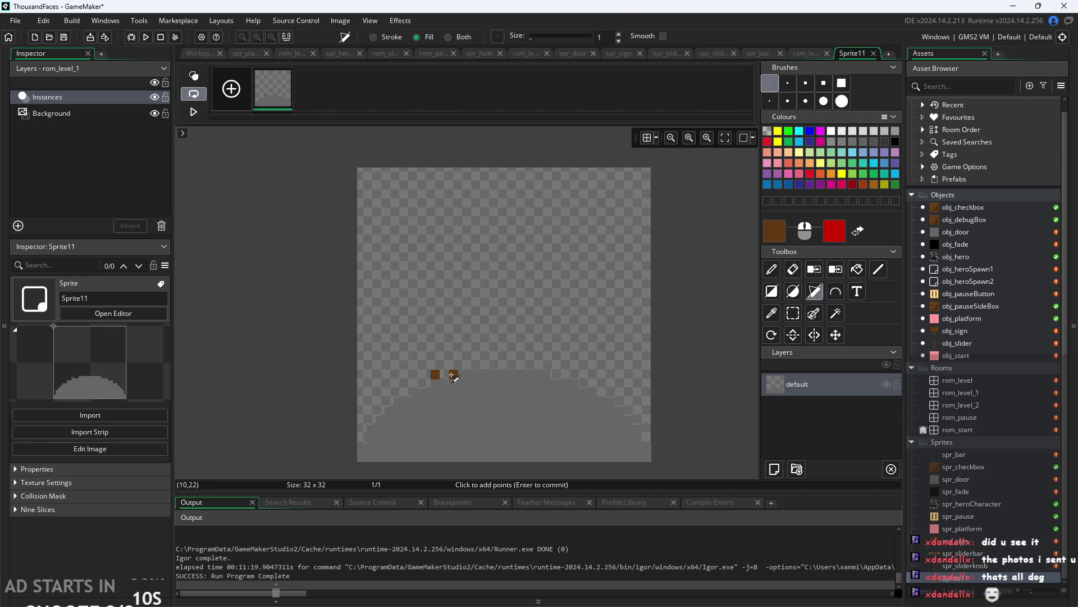
left_click(486, 365)
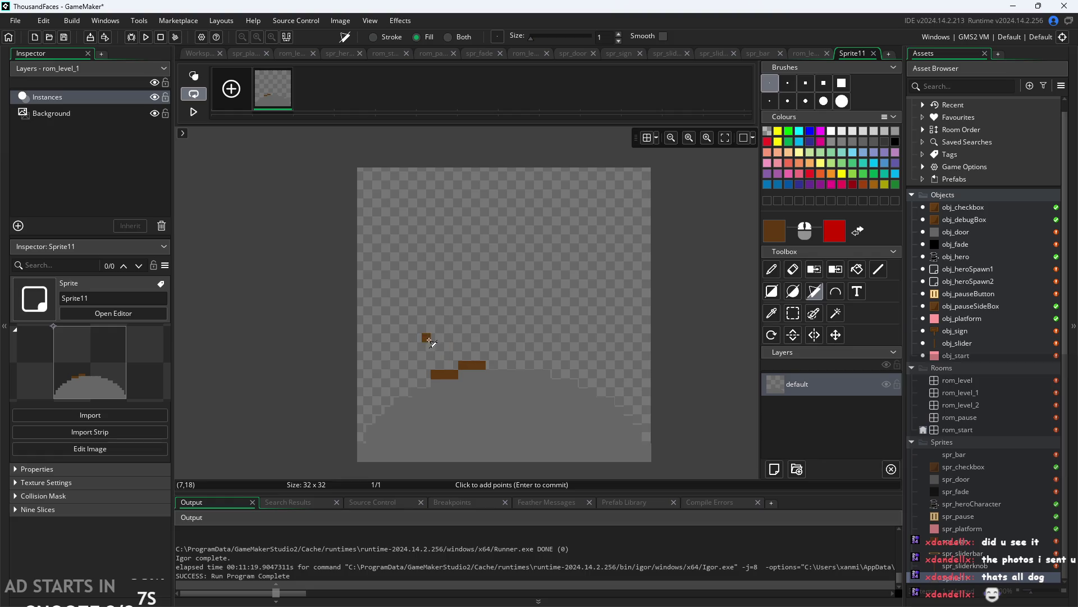
left_click(428, 224)
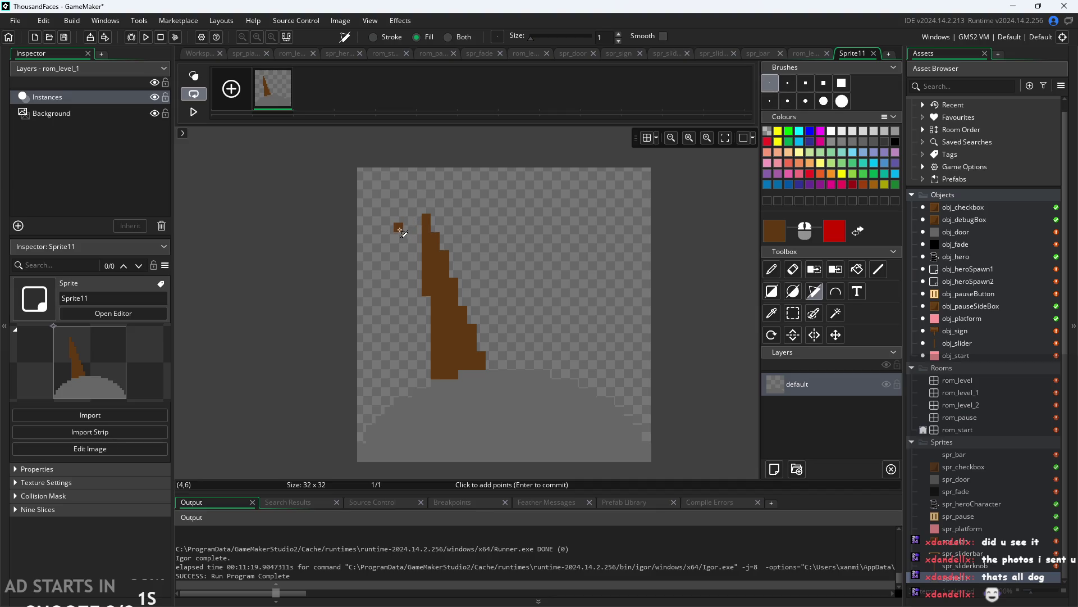
left_click(390, 229)
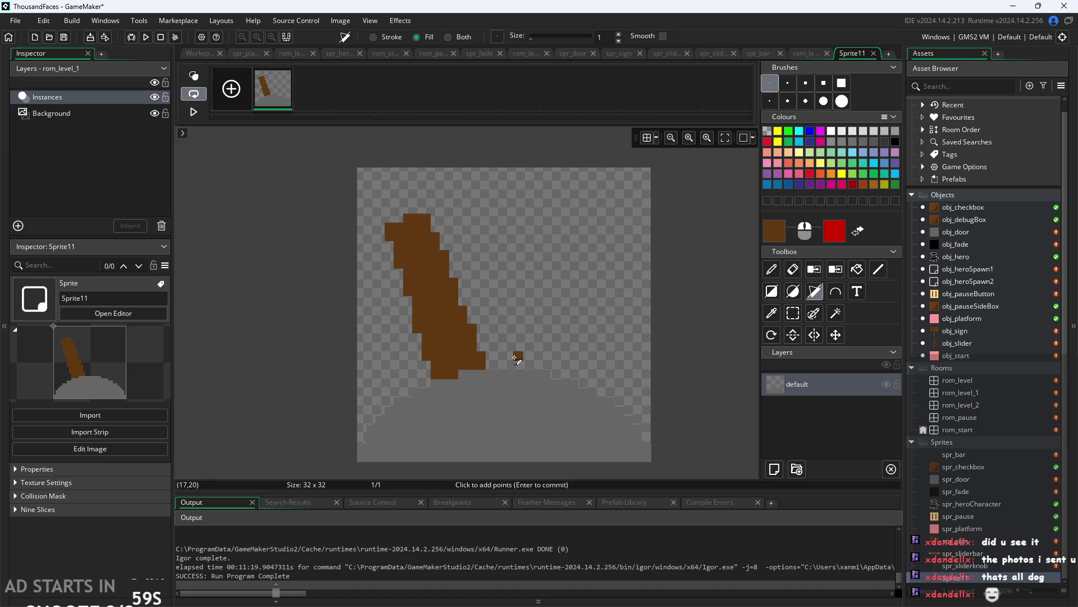
key("Escape")
left_click(435, 375)
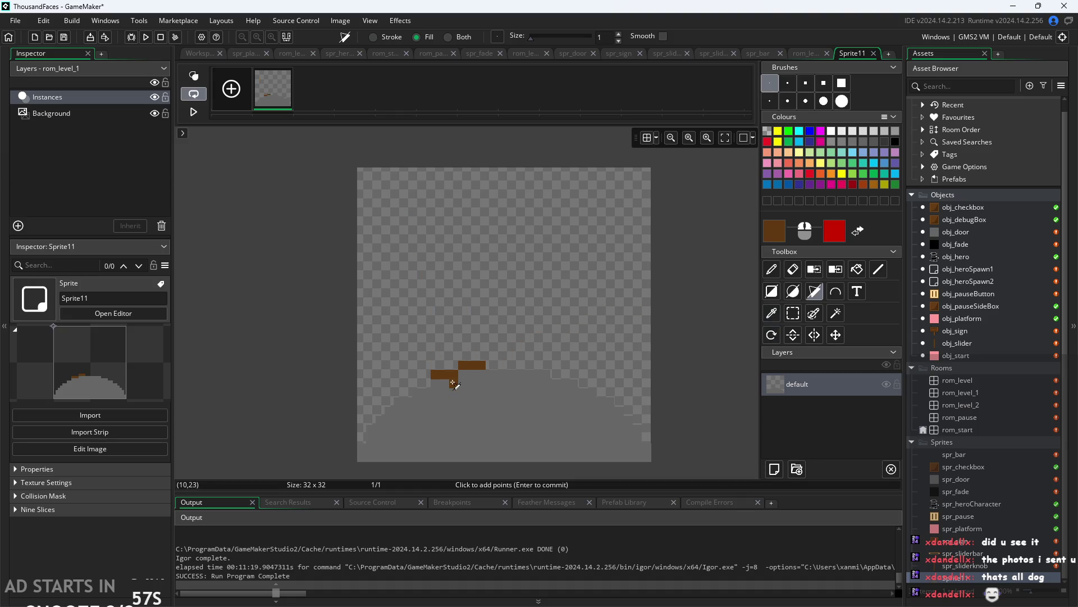
left_click(475, 363)
key("Return")
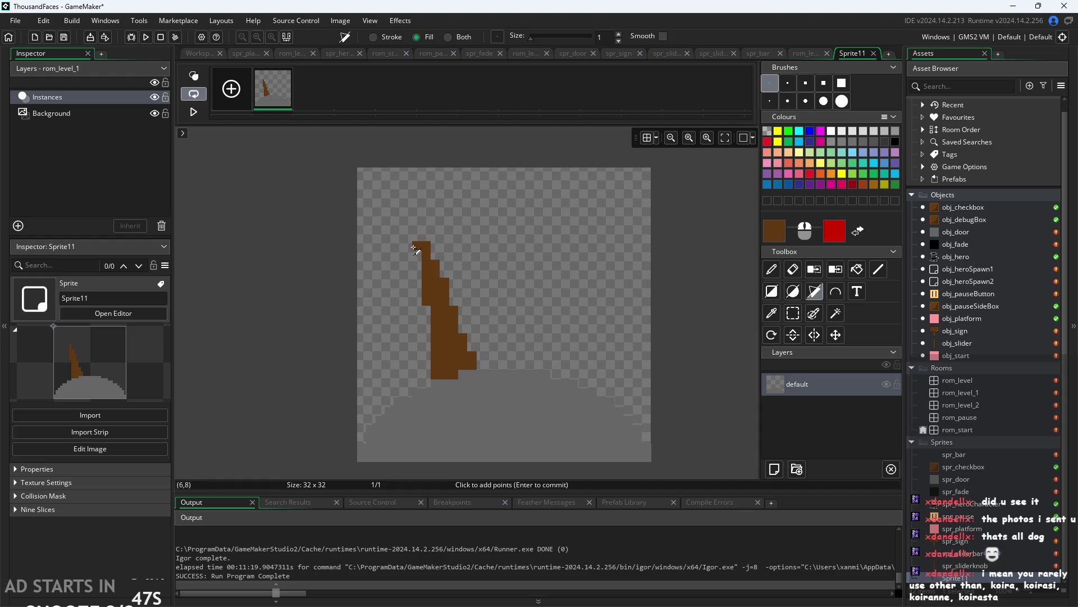
left_click(393, 251)
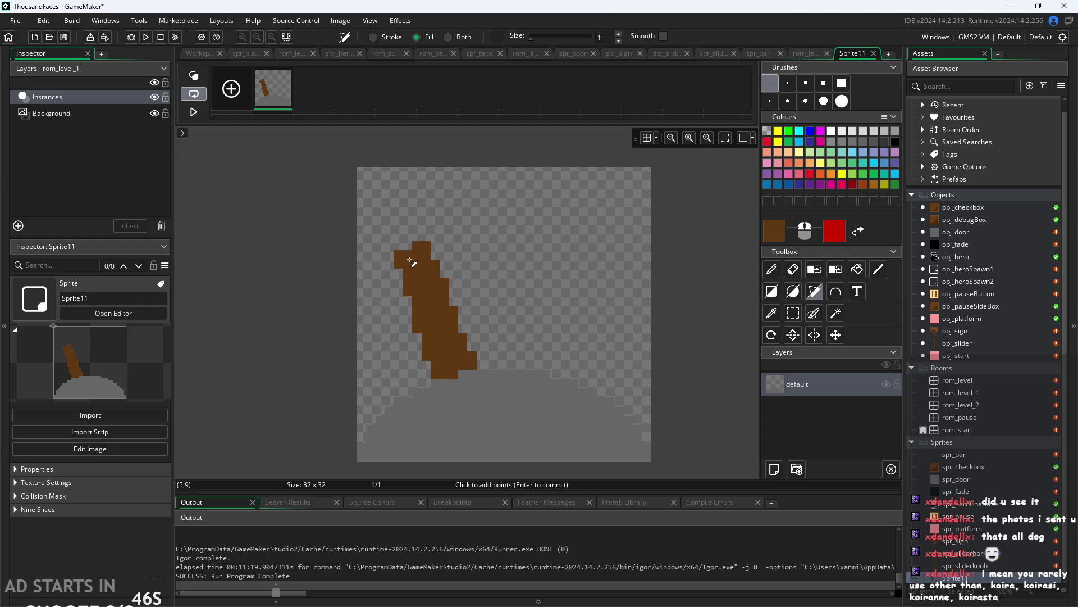
left_click(793, 292)
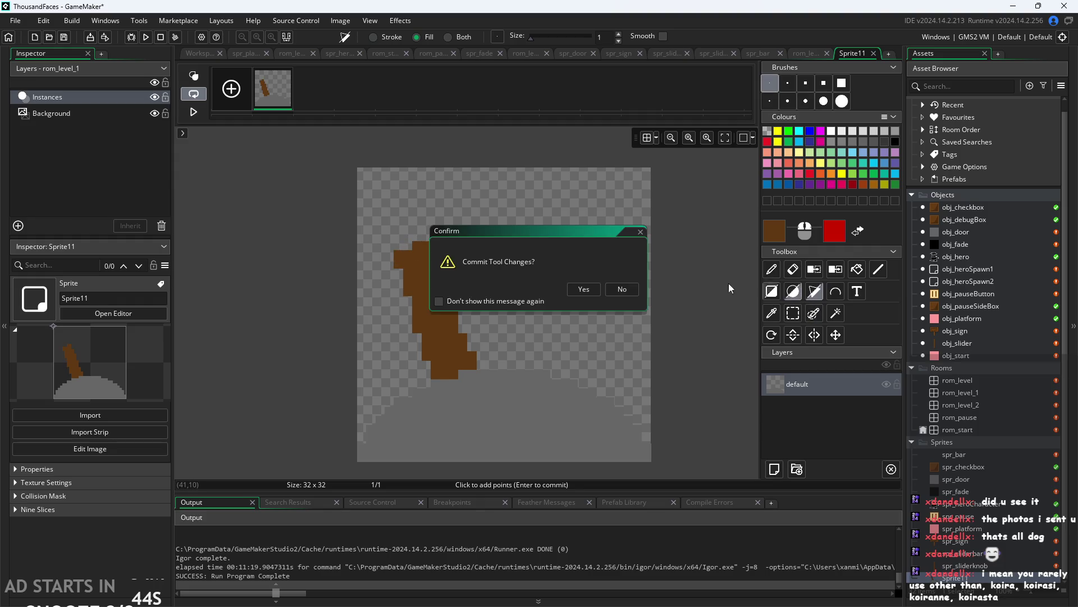
Commit the lever and add a round knob at its top, filled with dark red 7F0000.
left_click(584, 288)
mouse_move(394, 236)
left_mouse_down()
mouse_move(422, 247)
mouse_move(436, 270)
left_mouse_up()
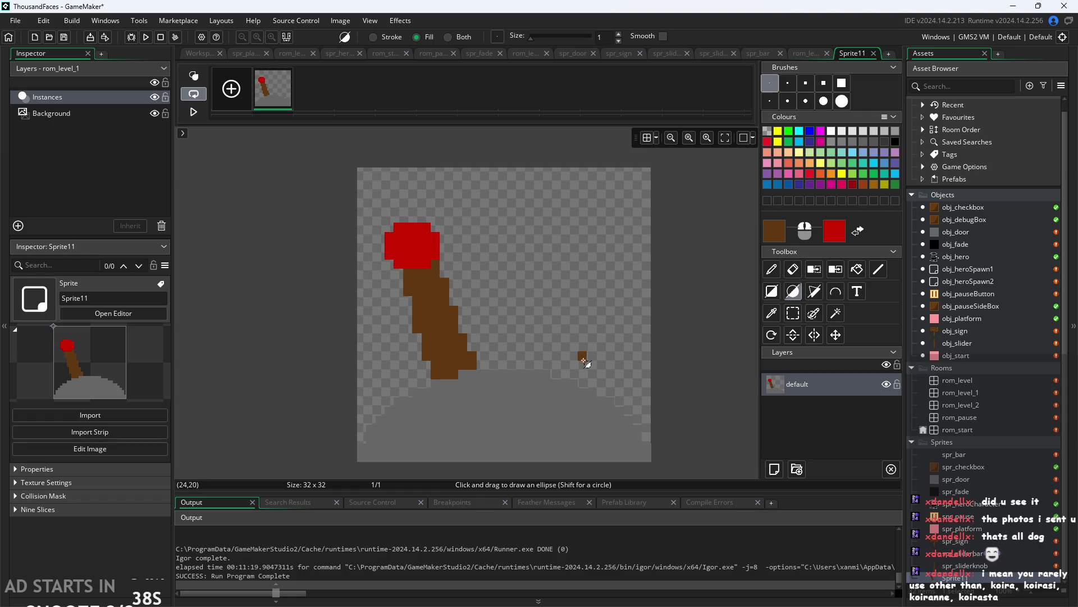
left_click(839, 222)
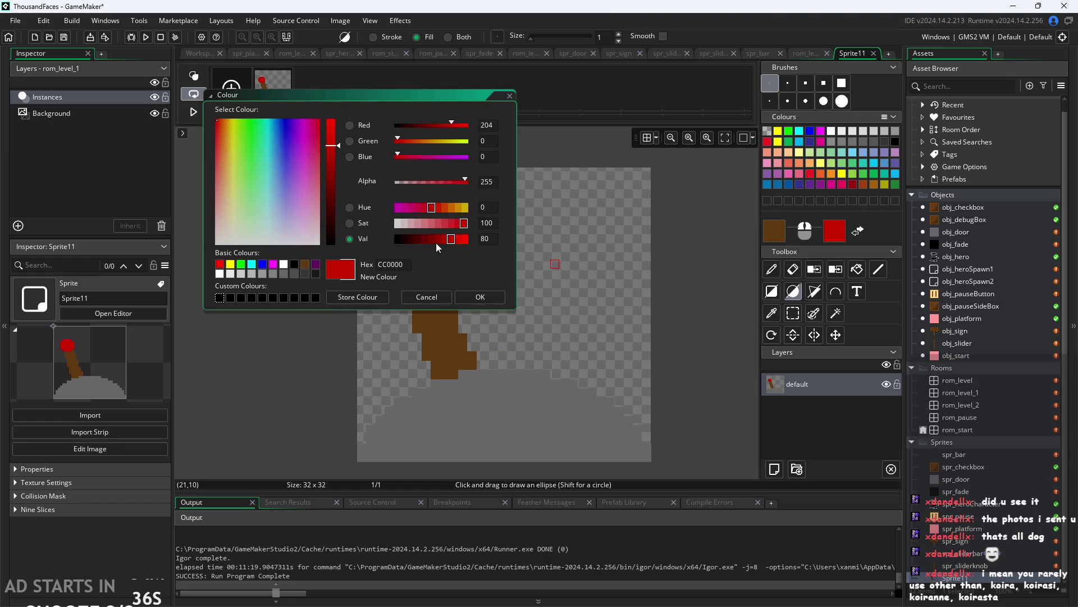
left_click_drag(436, 242, 432, 243)
left_click(481, 296)
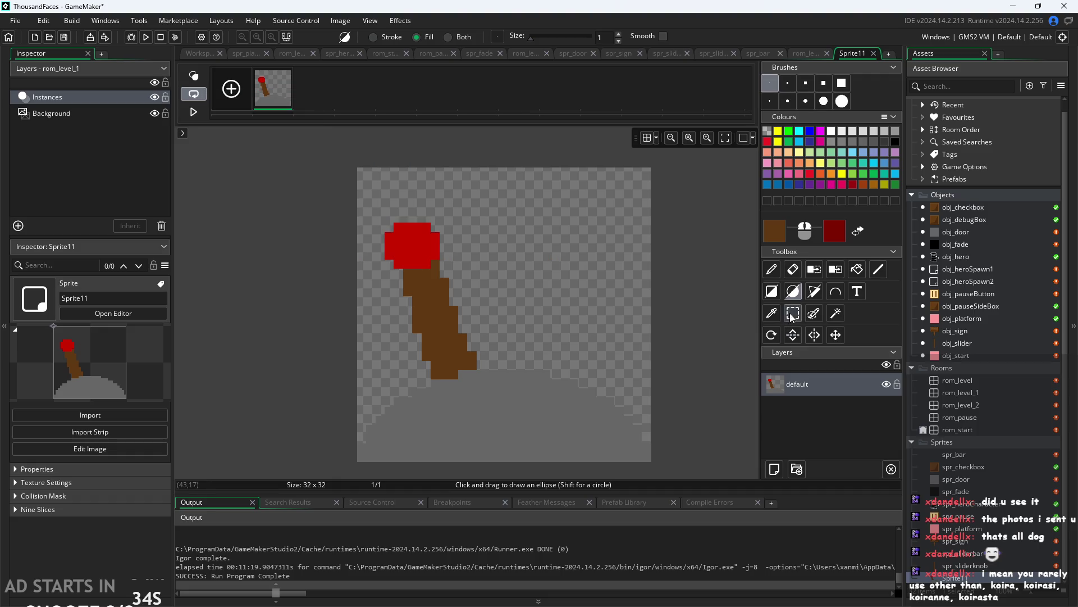
left_click(856, 270)
left_click(437, 241)
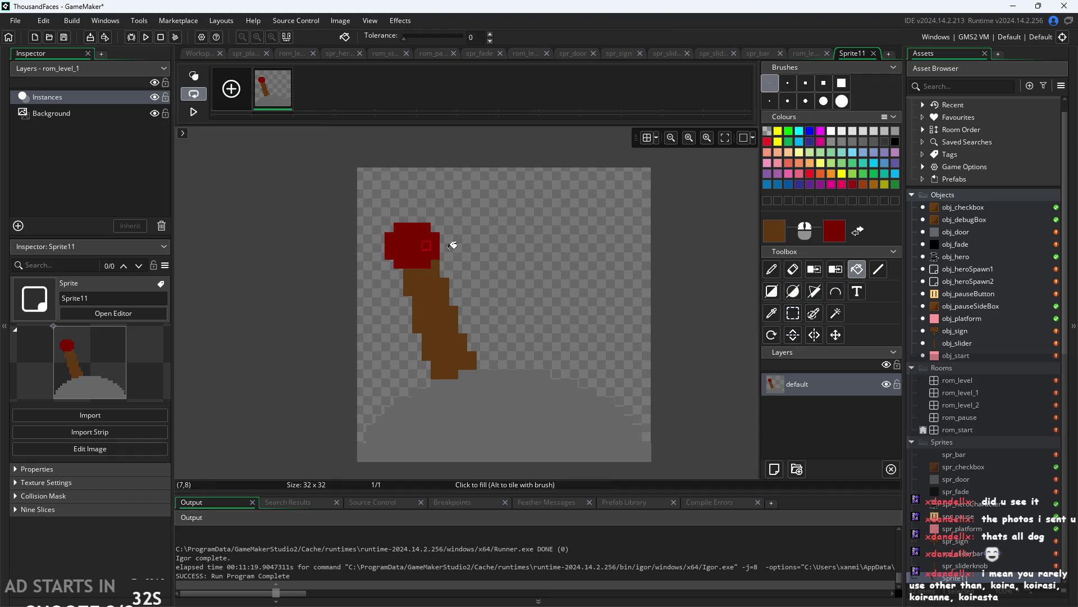
Duplicate the lever frame into a second frame and select that new frame.
right_click(268, 95)
left_click(317, 119)
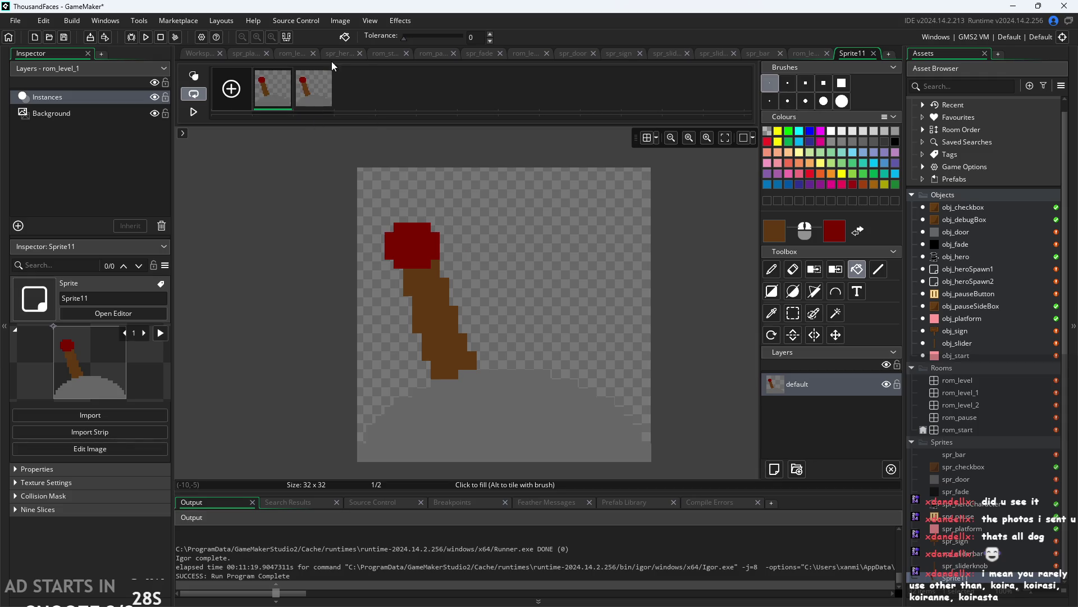
left_click(317, 87)
left_click(348, 21)
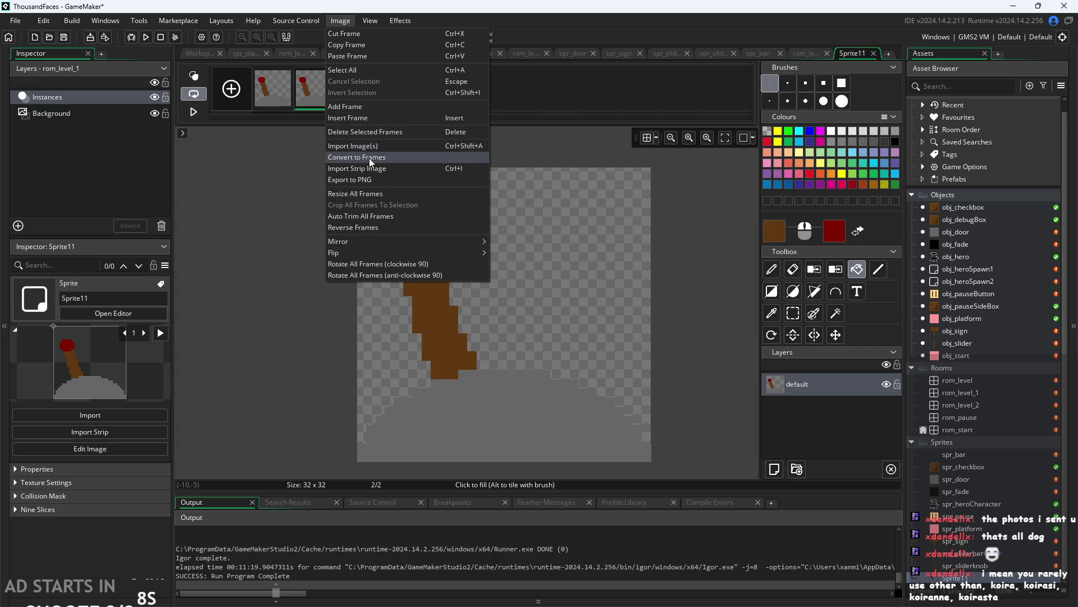
Mirror frame 2 horizontally, undoing and redoing twice to compare both orientations.
mouse_move(375, 241)
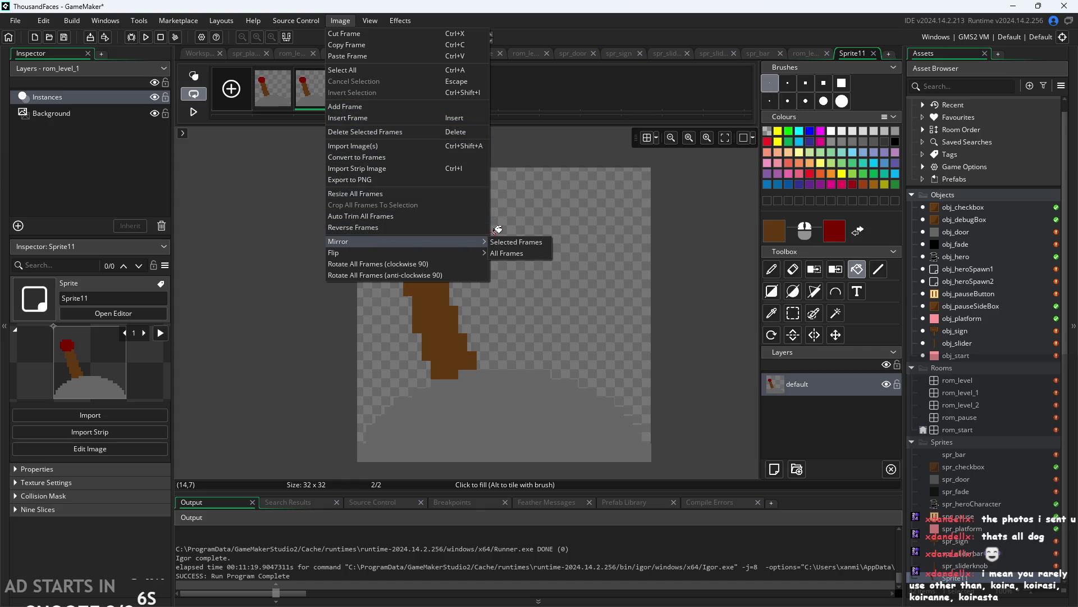
left_click(494, 242)
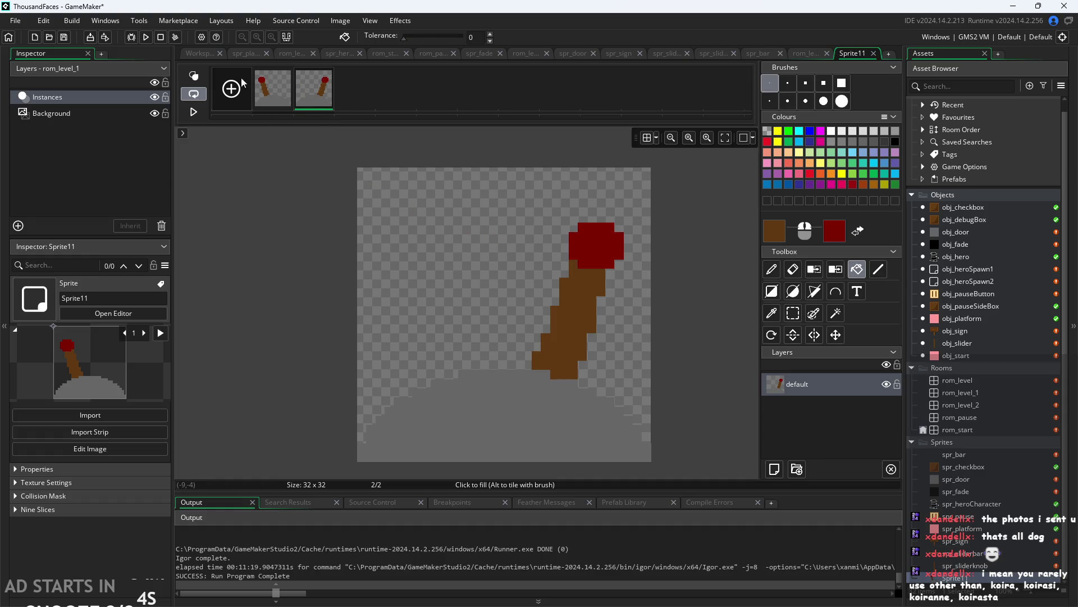
key("ctrl+z")
key("ctrl+y")
key("ctrl+z")
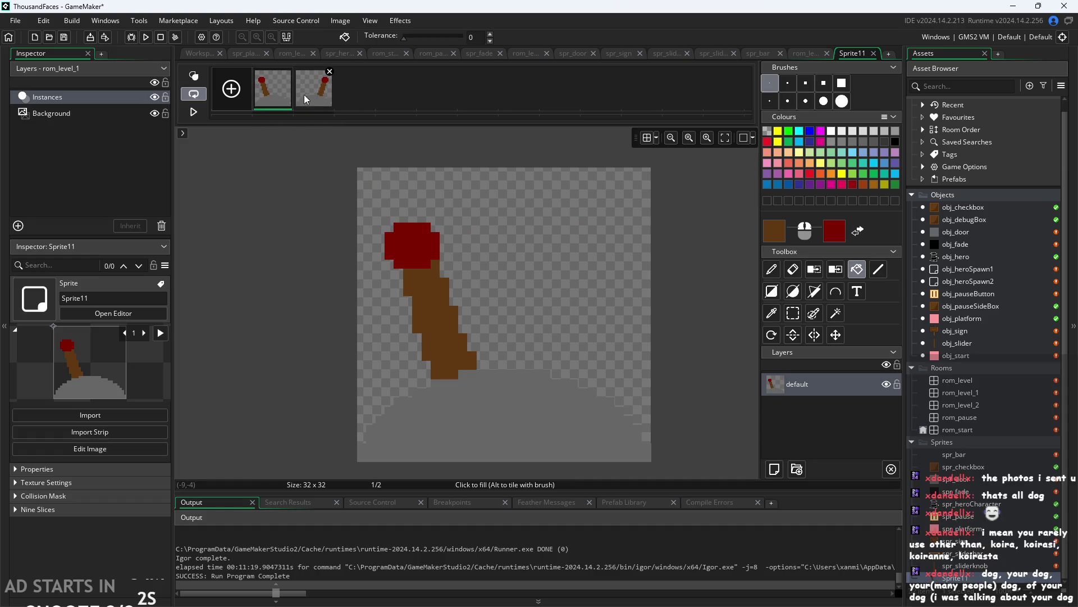
key("ctrl+y")
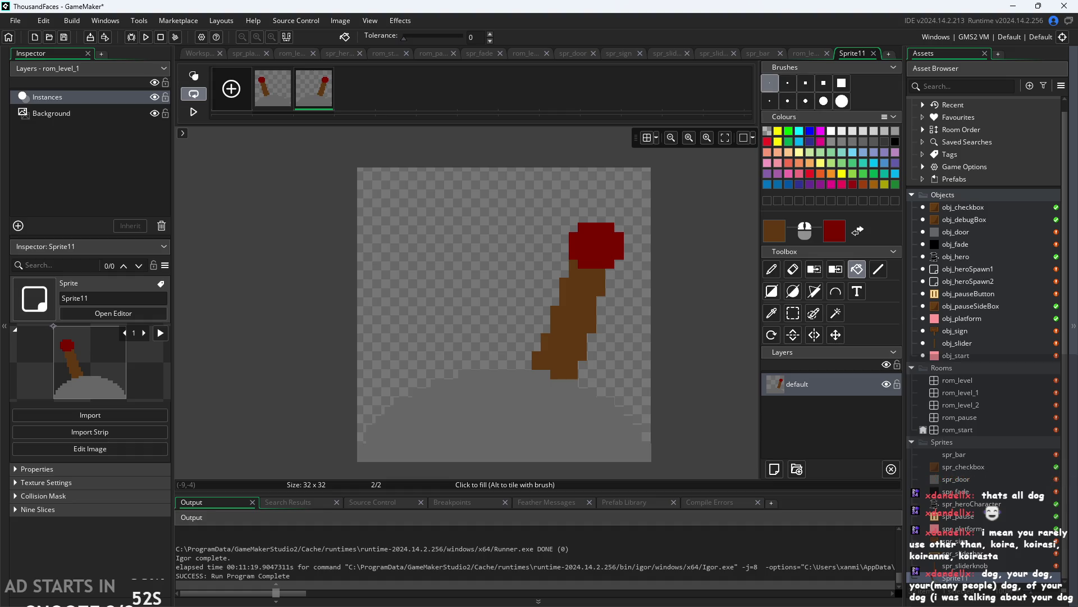
Go back to the workspace, zoom to the Sprite11 window, and cancel its resize options.
left_click(192, 56)
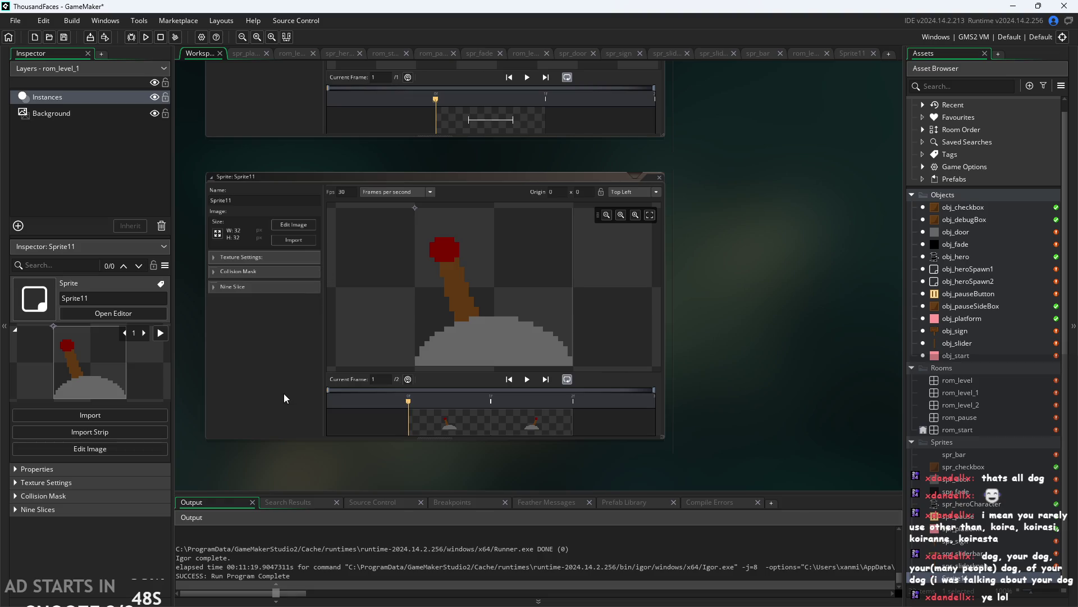
scroll(284, 394, "up", 2)
mouse_move(284, 393)
left_mouse_down()
mouse_move(316, 432)
mouse_move(315, 417)
left_mouse_up()
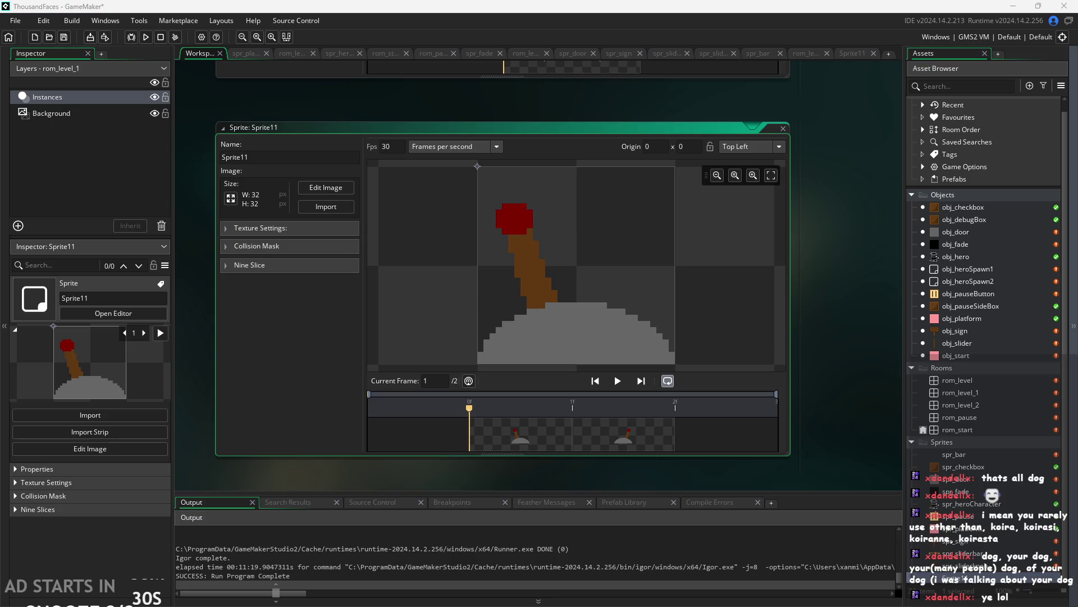
left_click(231, 198)
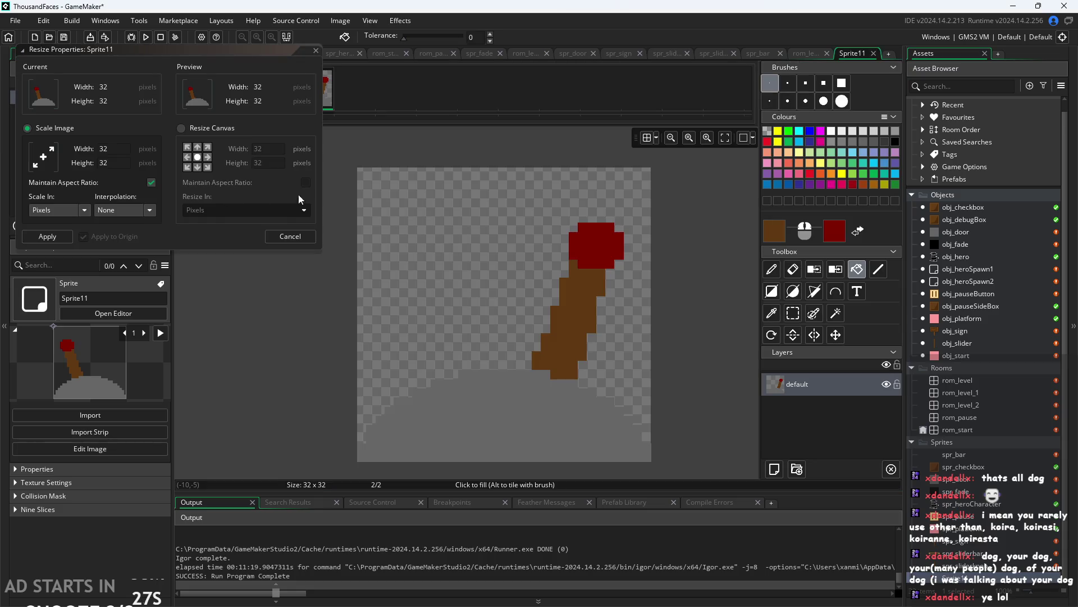
left_click(285, 240)
left_click(201, 57)
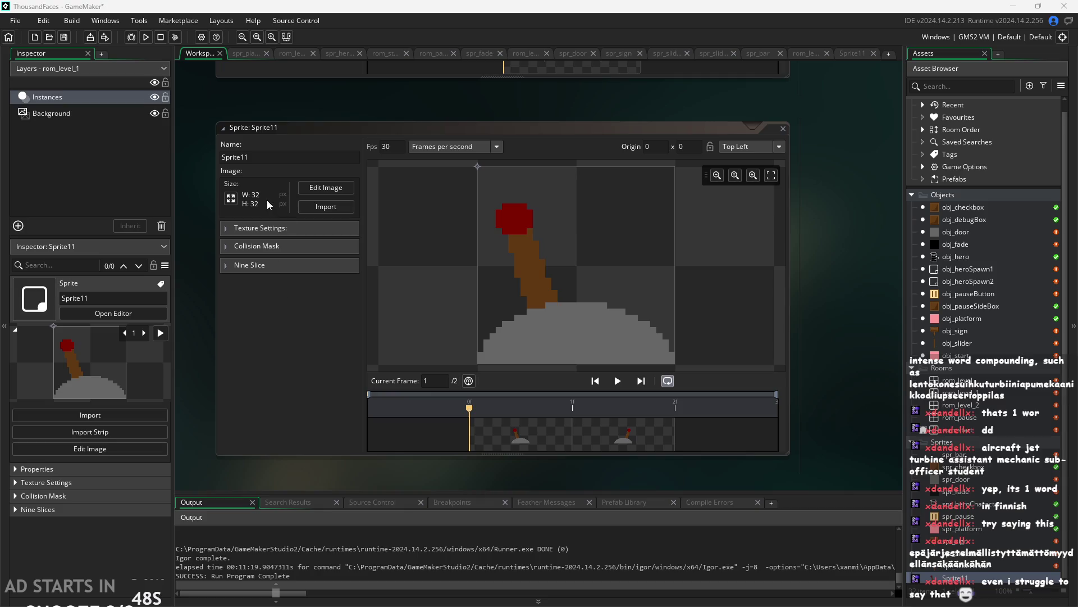
Change the Sprite11 Fps field from 30 to 0.
left_click(345, 143)
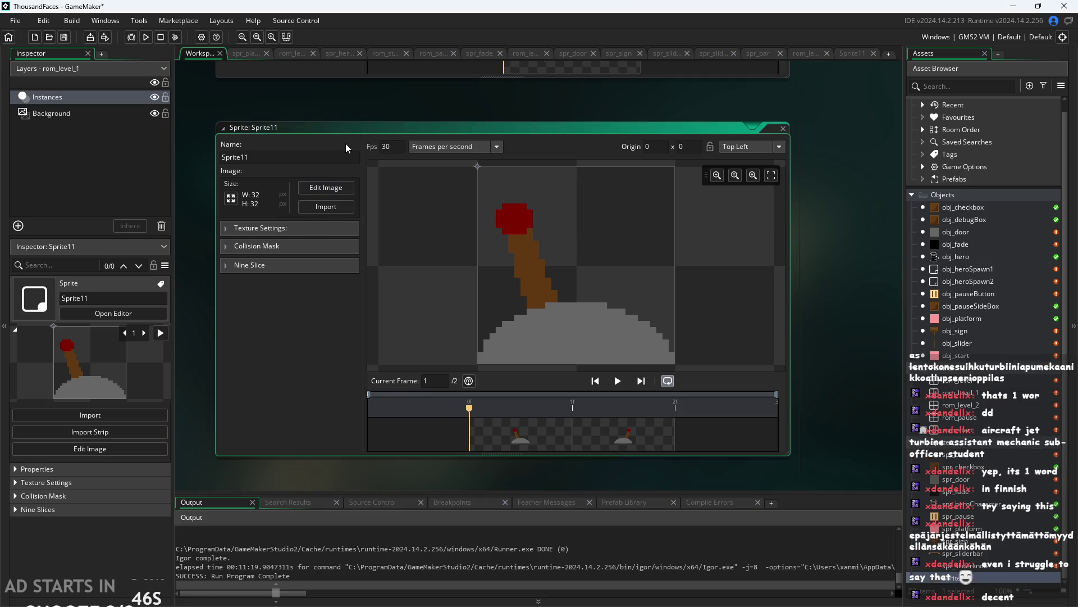
key("Tab")
type("0")
left_click(805, 215)
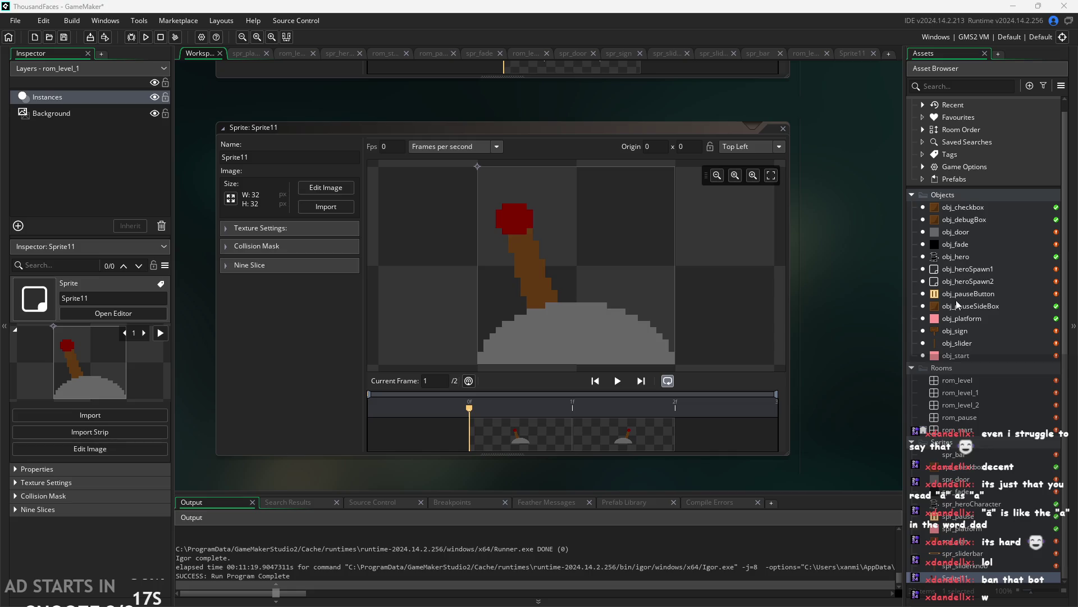
Rename the object to obj_lever and assign Sprite11 as its sprite.
double_click(966, 329)
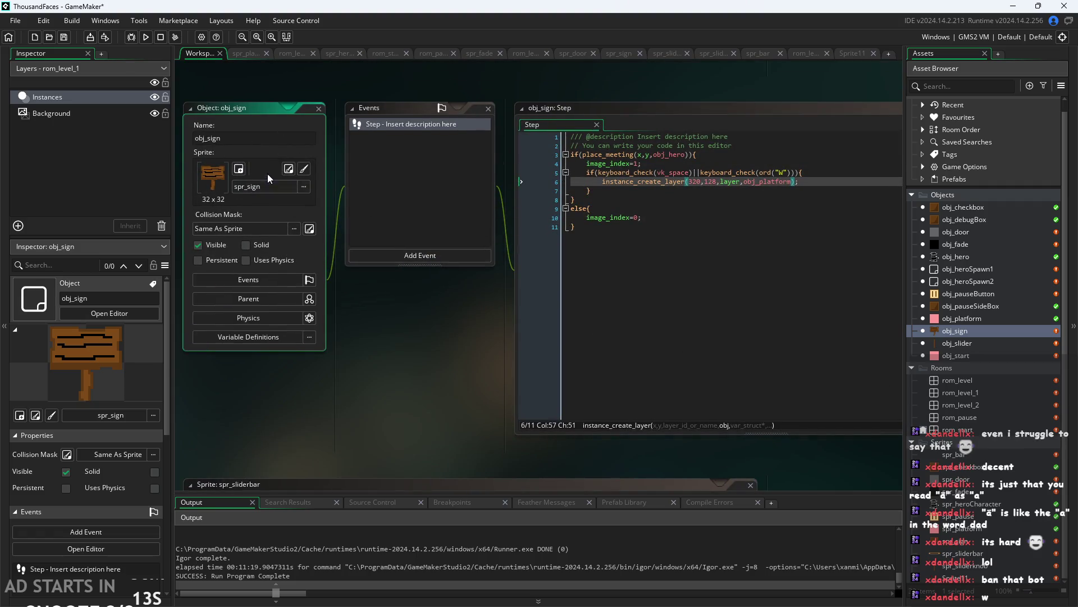
left_click(208, 138)
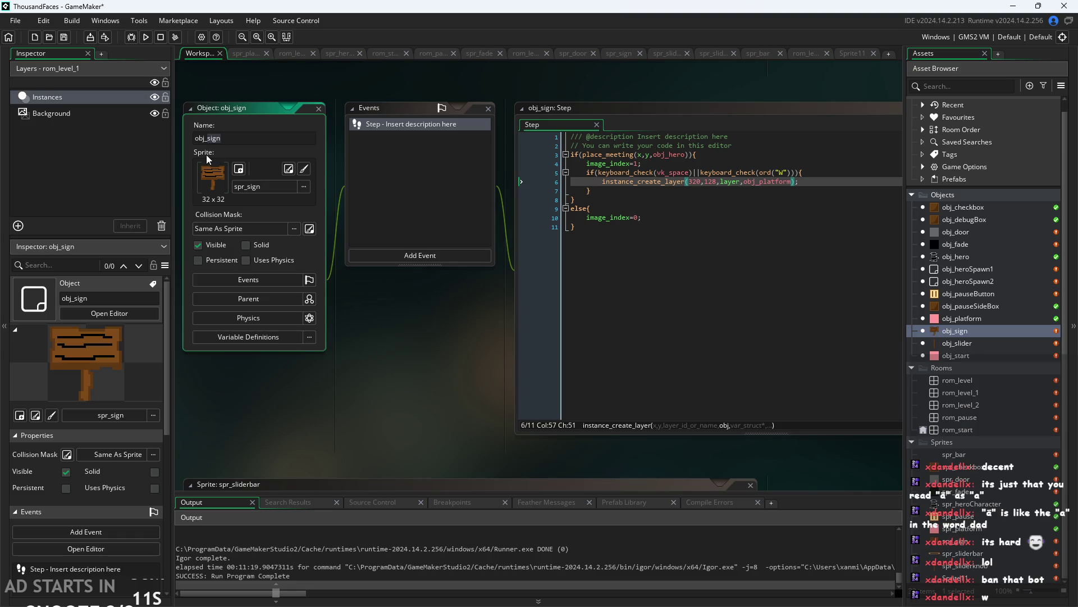
type("ever")
key("Return")
left_click(265, 186)
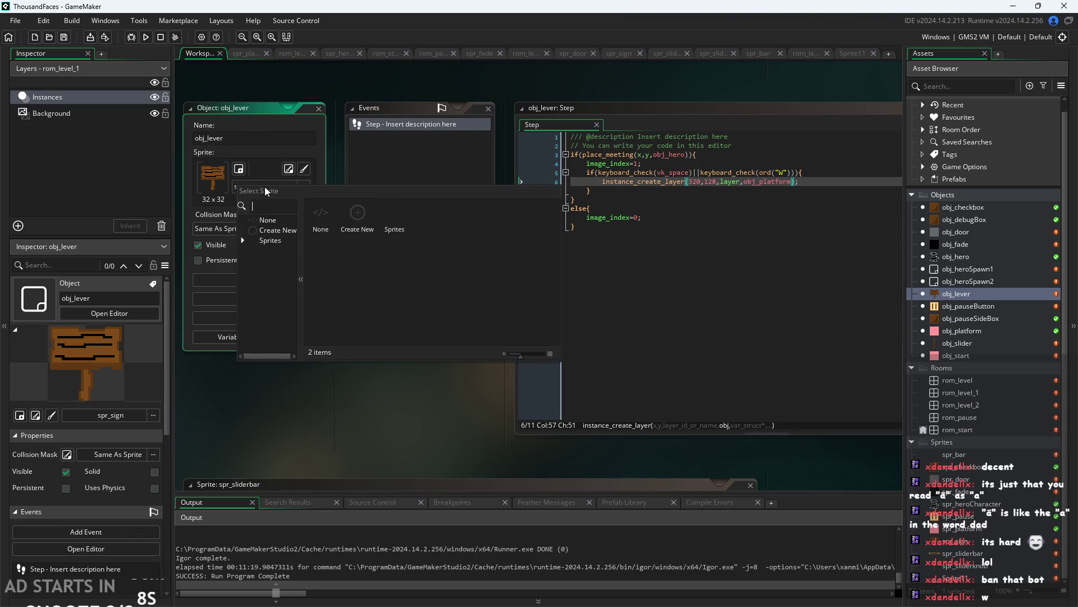
left_click(270, 240)
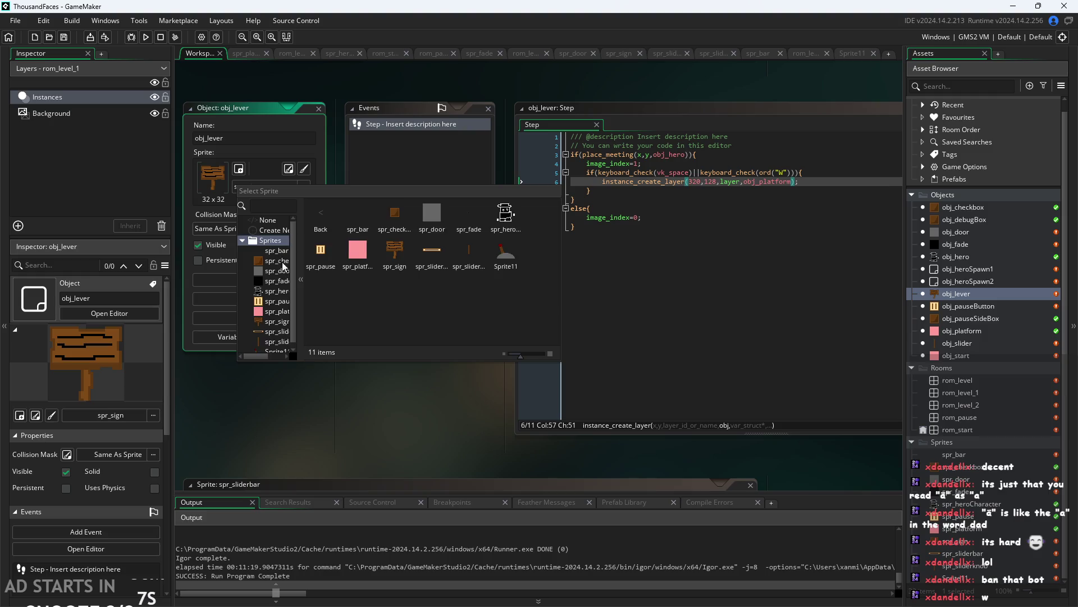
left_click(270, 347)
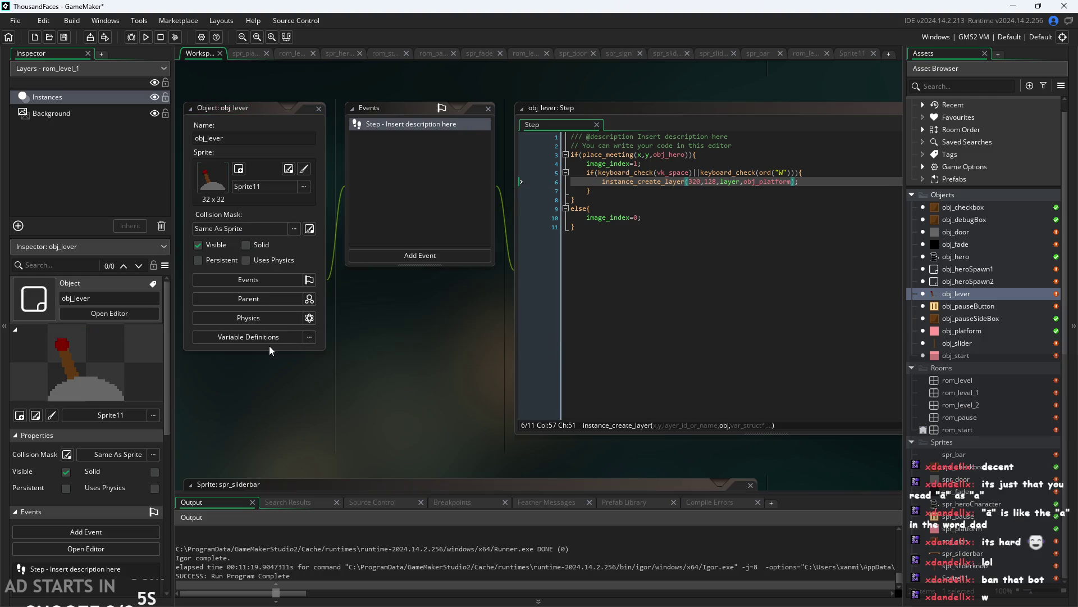
Rename Sprite11 to spr_lever and reopen obj_lever's Step code.
double_click(964, 579)
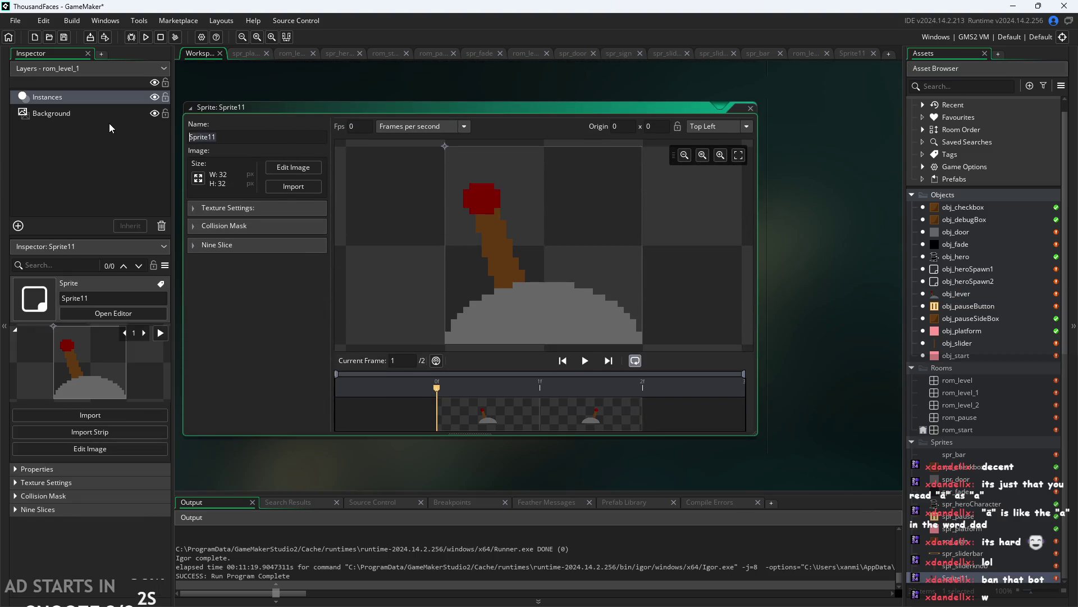
type("spr_lever")
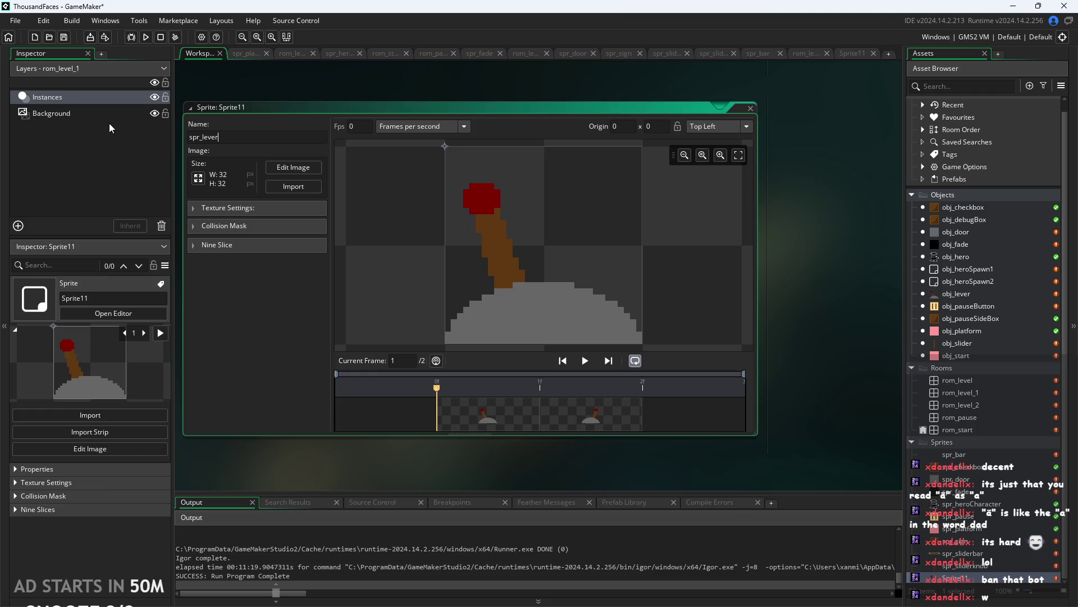
key("Return")
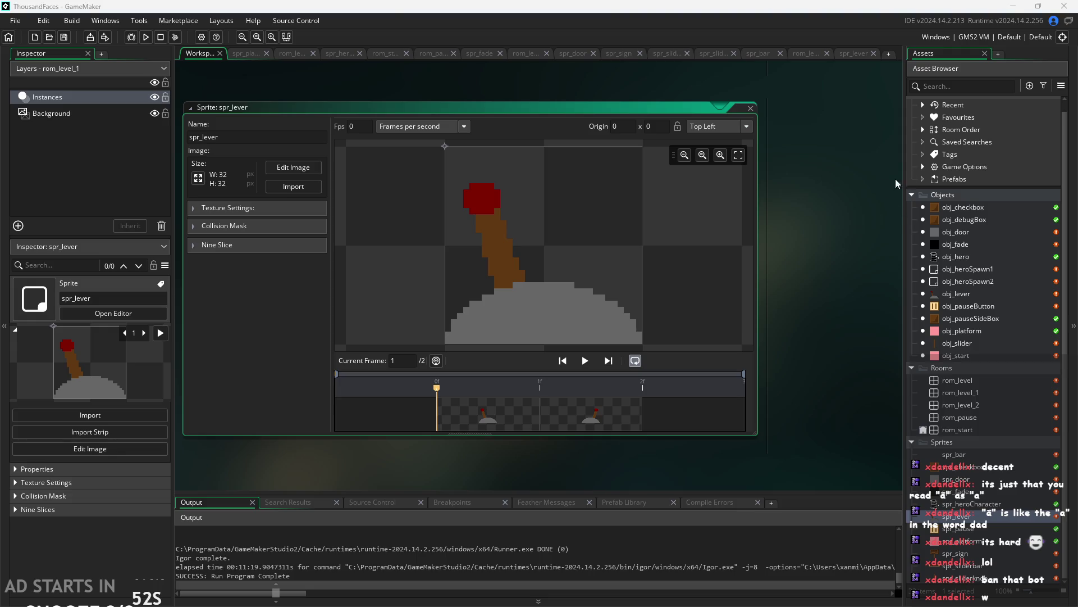
left_click(948, 293)
double_click(948, 293)
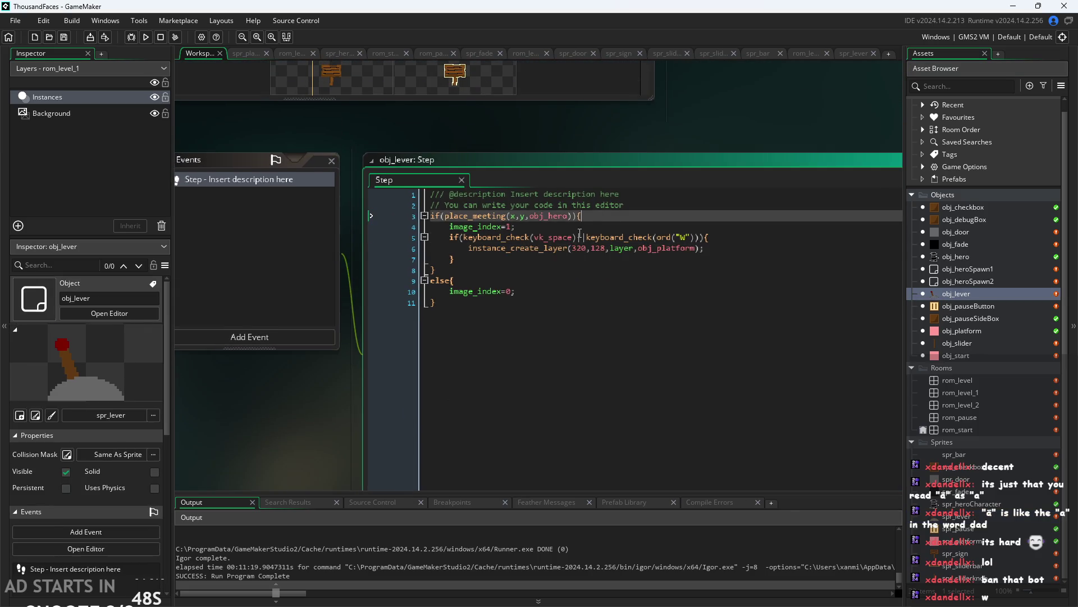
key("Up")
key("Up")
left_click(605, 248)
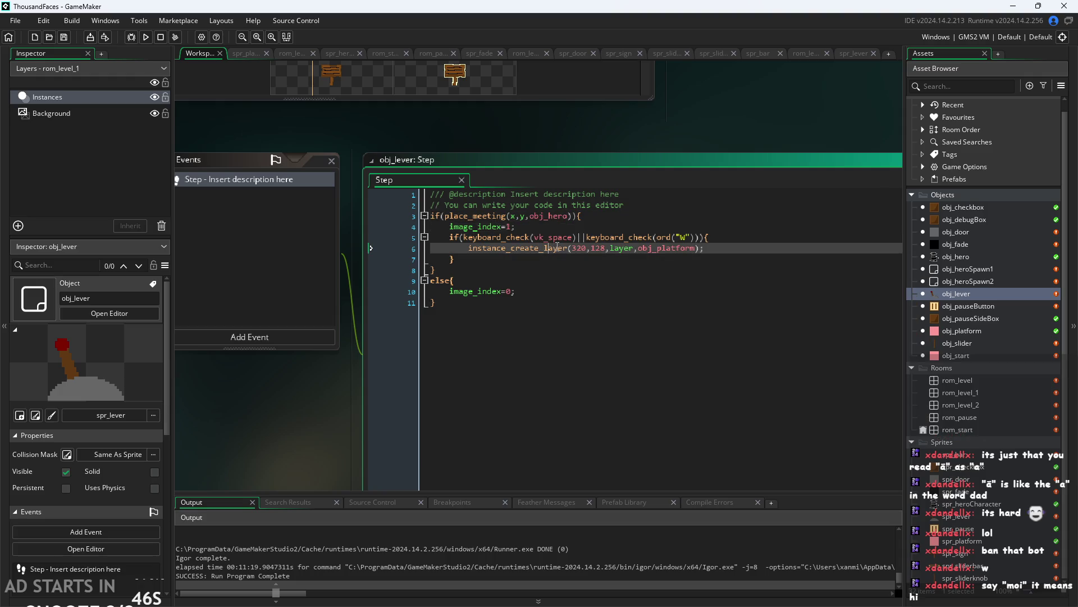
left_click(681, 248)
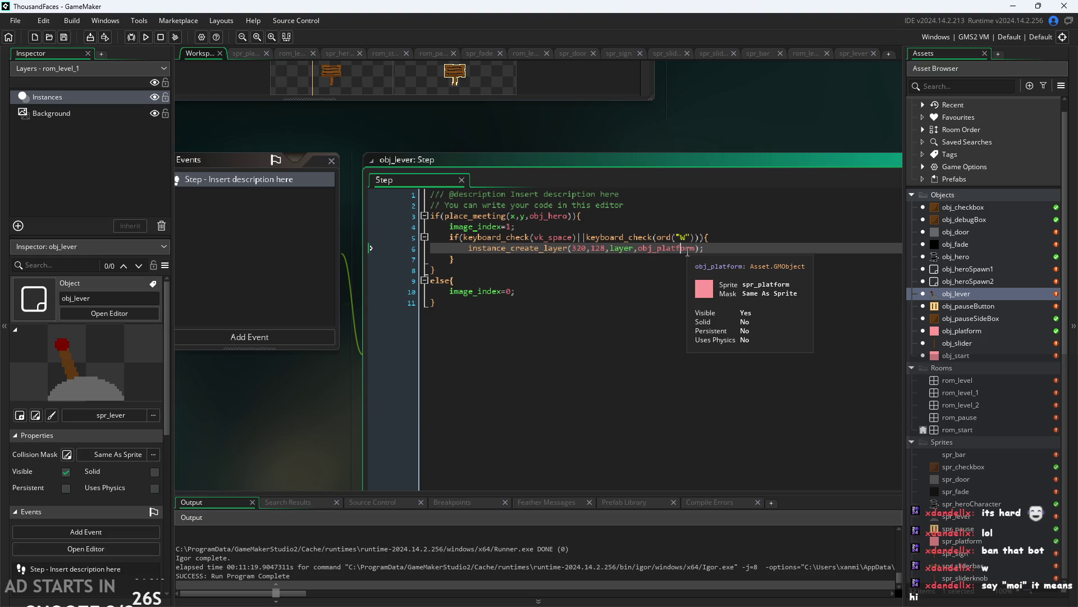
left_click(702, 247)
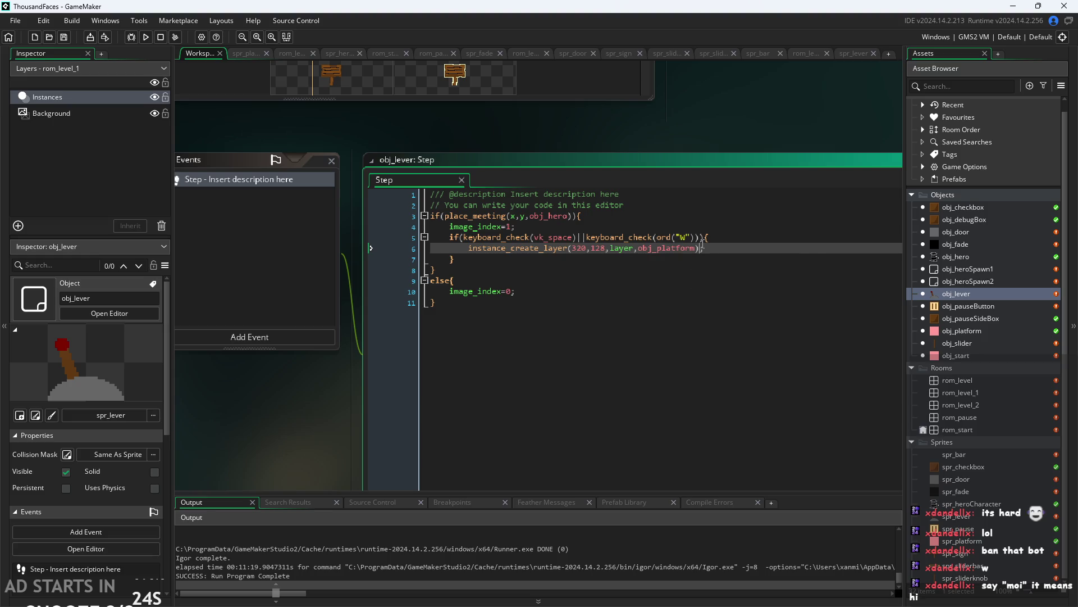
double_click(702, 247)
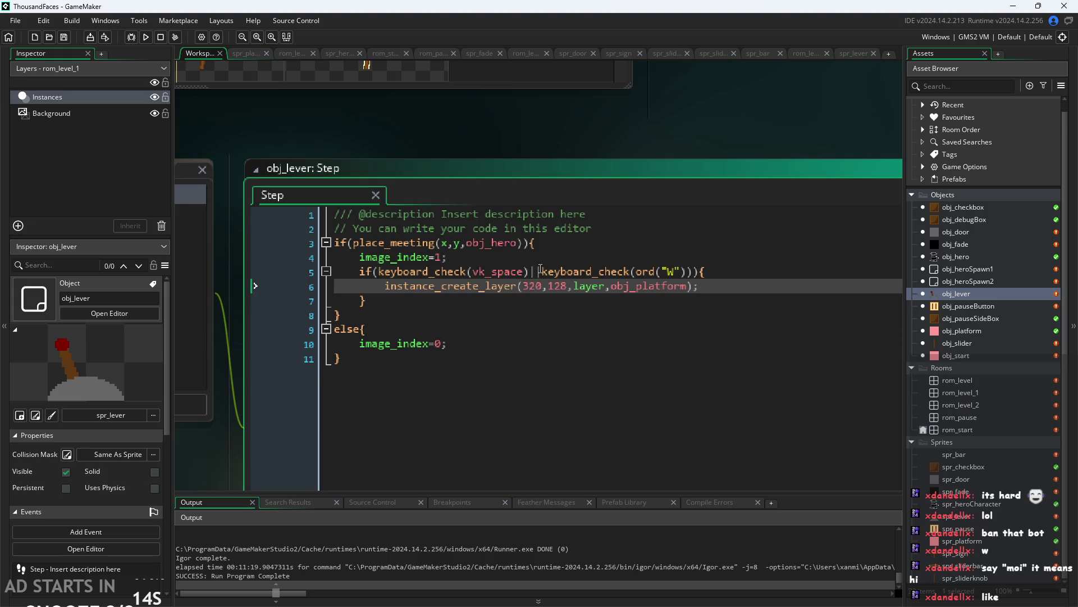
left_click(381, 273)
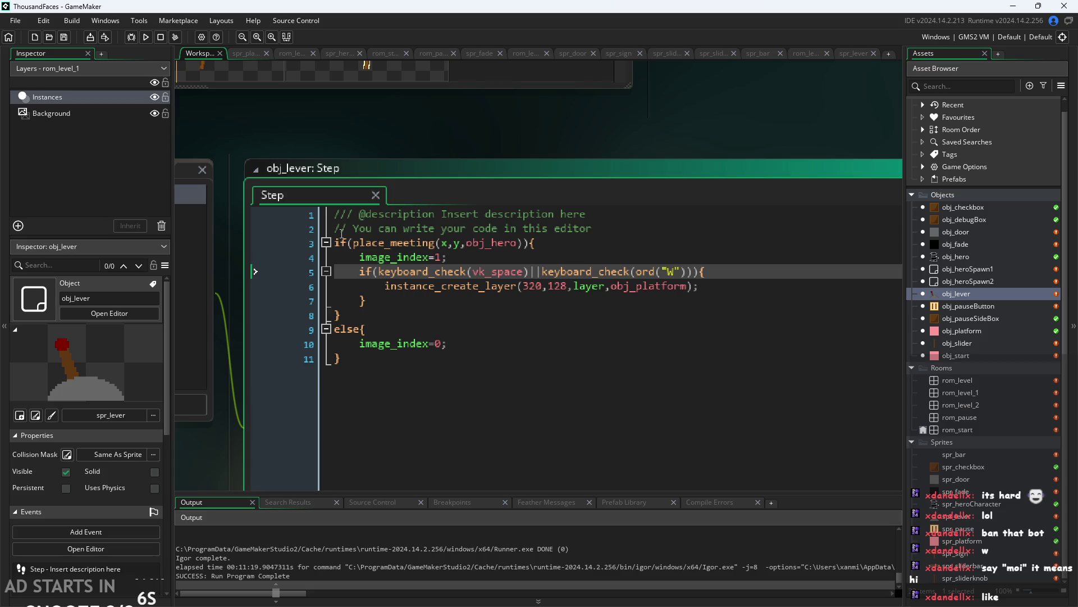
left_click(690, 282)
left_click(708, 265)
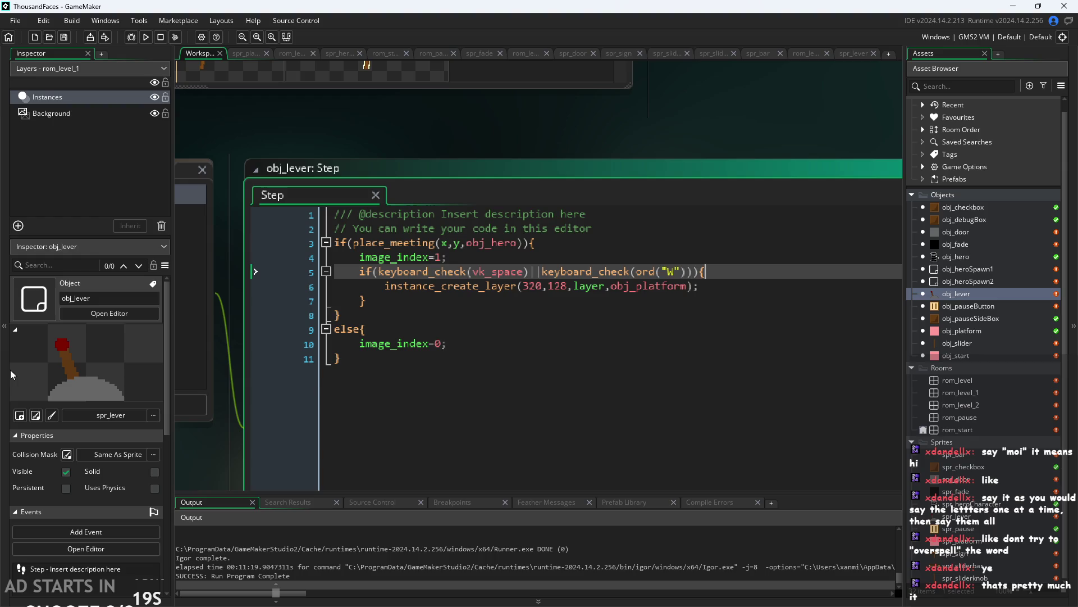
Move the cursor through obj_lever's Step code lines, ending on the else line, without editing.
key("Down")
key("Down")
mouse_move(506, 289)
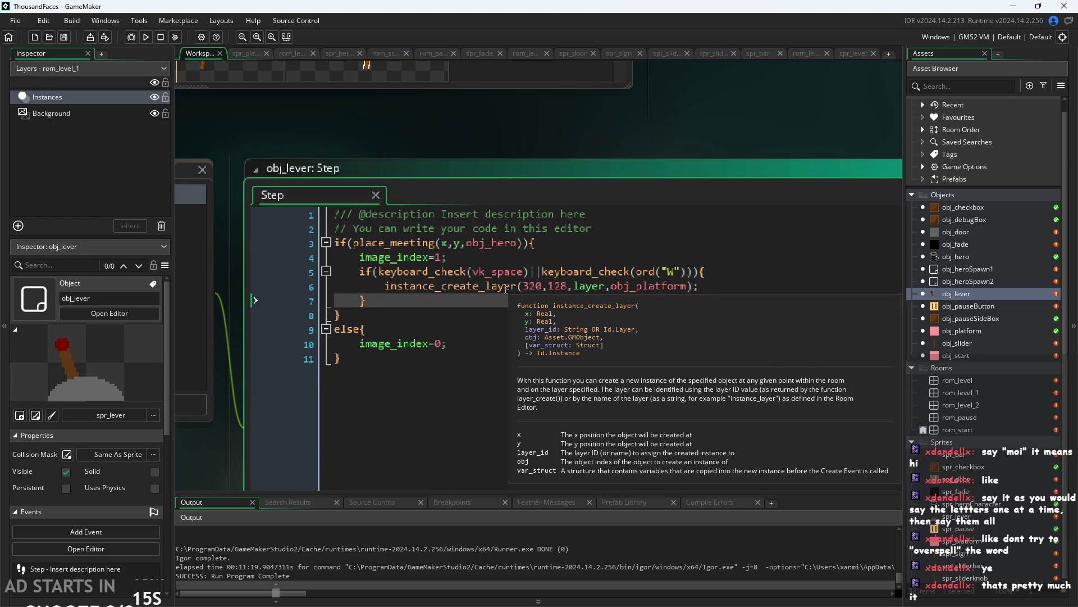
scroll(618, 179, "right", 1)
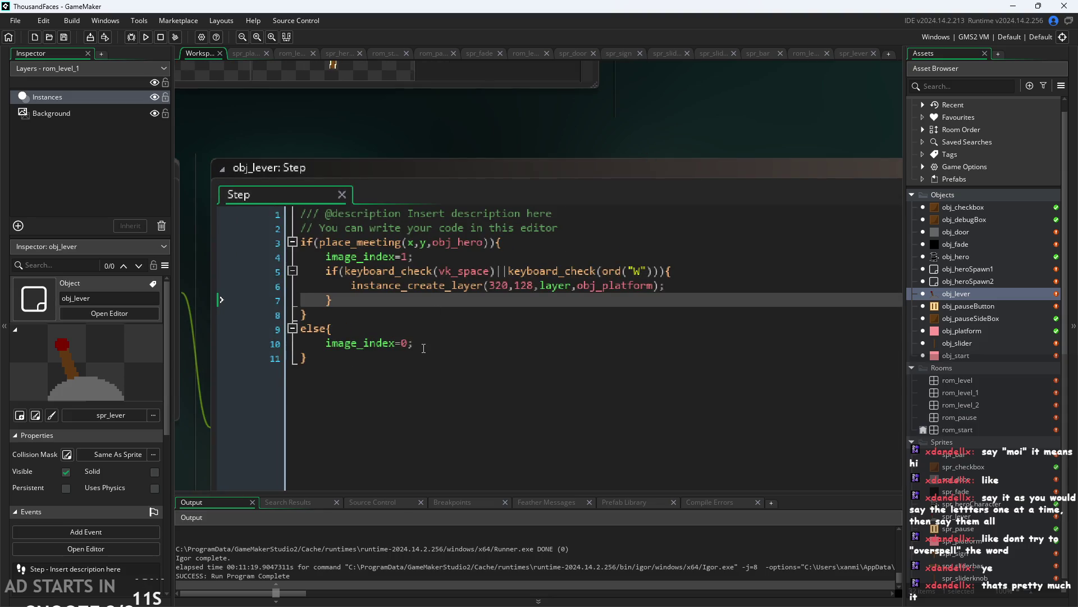
left_click(458, 343)
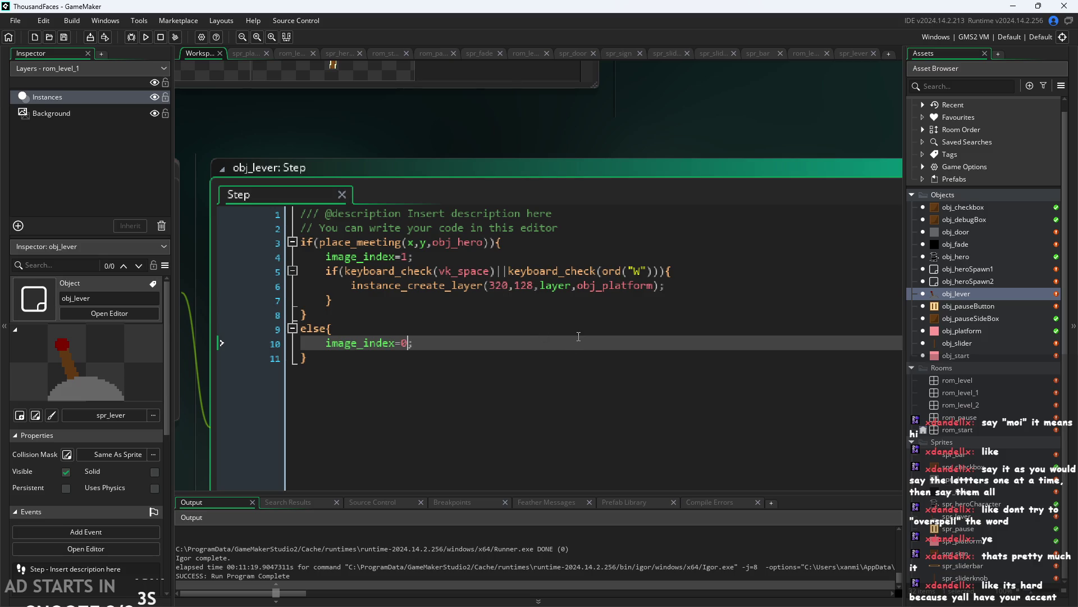
left_click(598, 285)
left_click(612, 255)
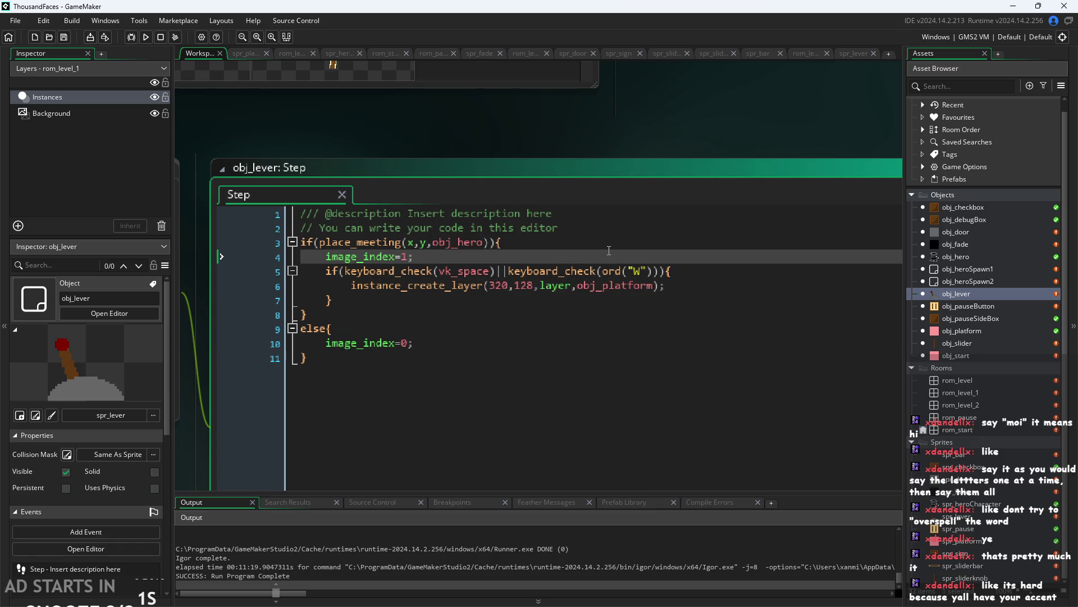
left_click(569, 249)
left_click(590, 256)
left_click(646, 271)
left_click(694, 286)
left_click(697, 298)
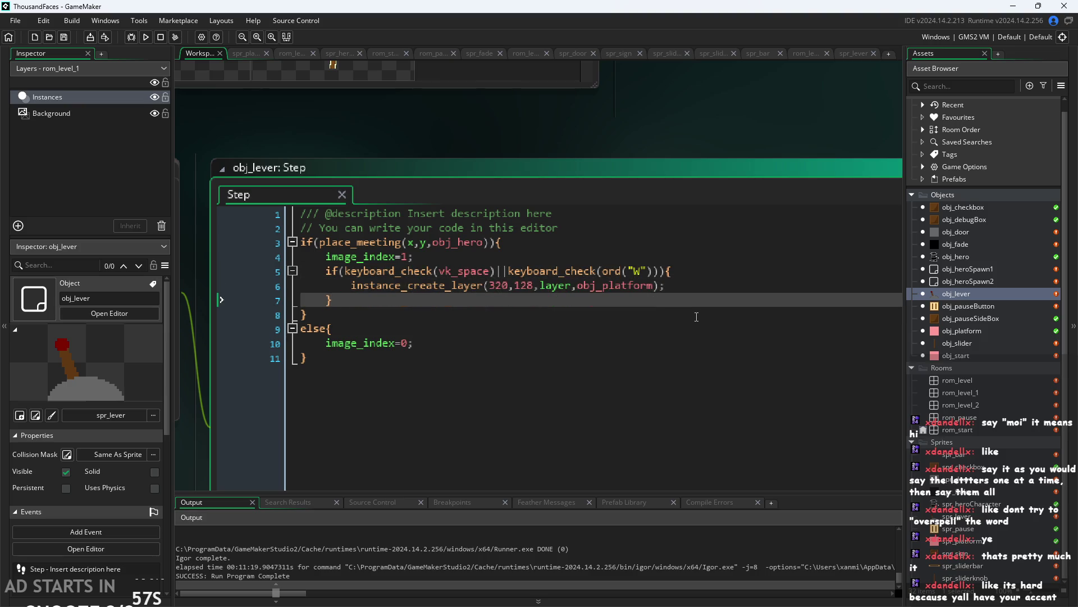
left_click(698, 315)
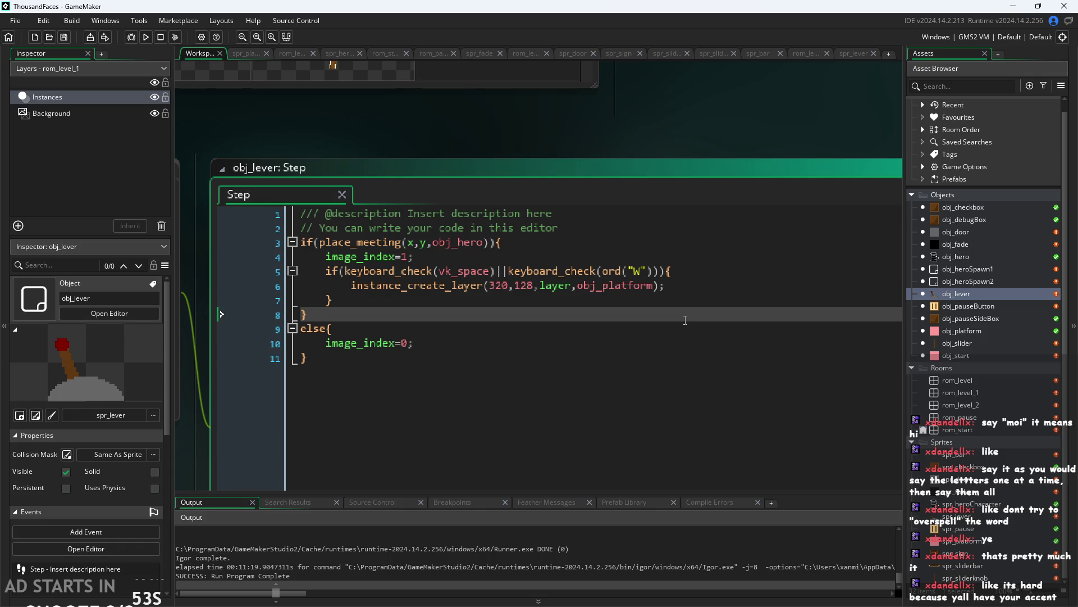
left_click(635, 344)
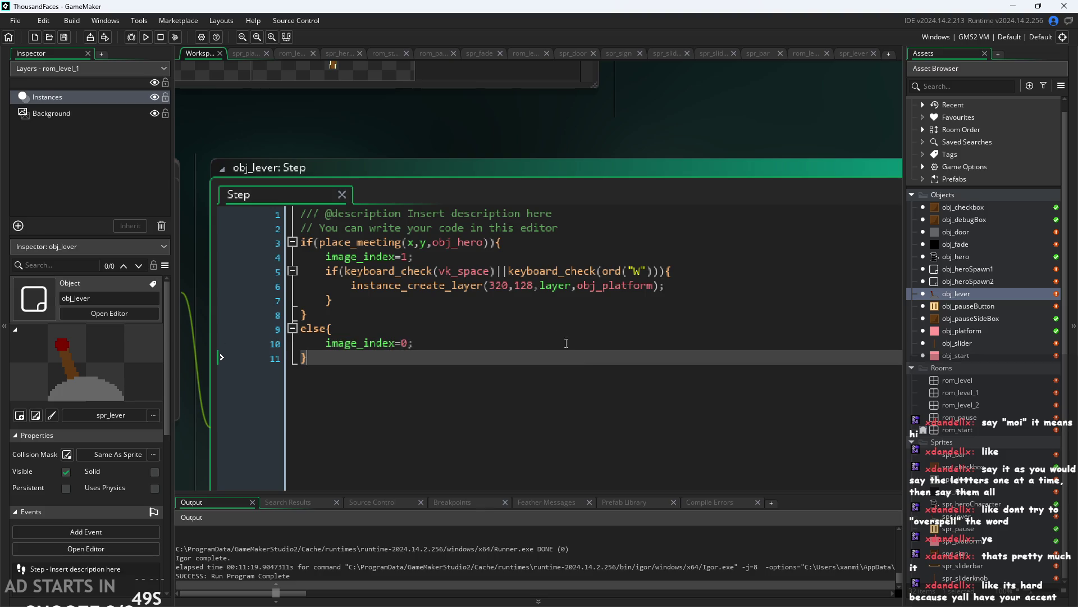
left_click(556, 324)
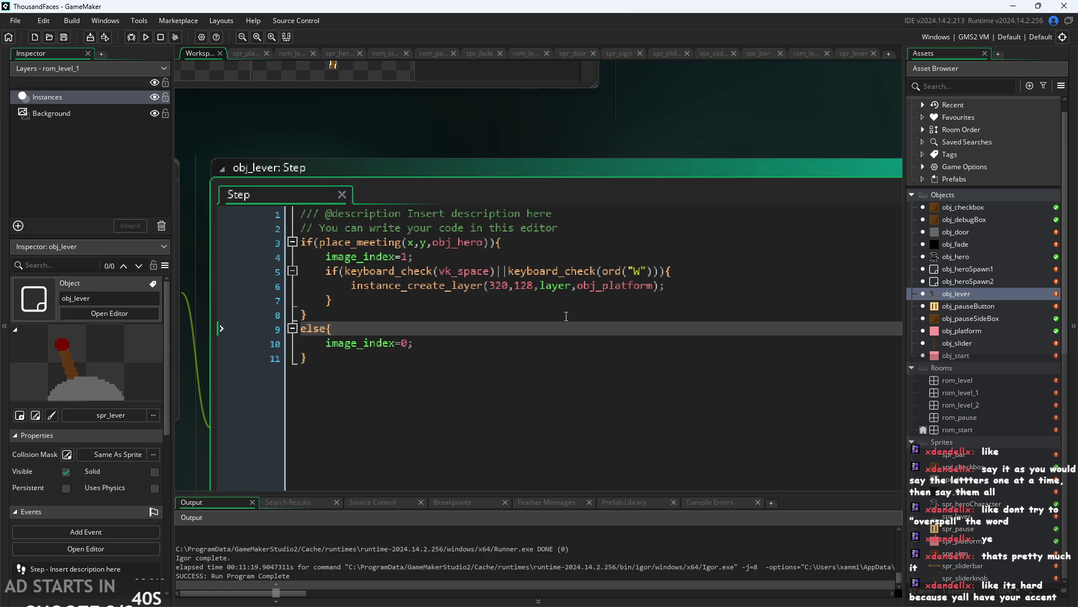
Step between line 10 and the closing brace, then bring up Windows Settings with Win+I.
key("Up")
key("Up")
key("Down")
key("Down")
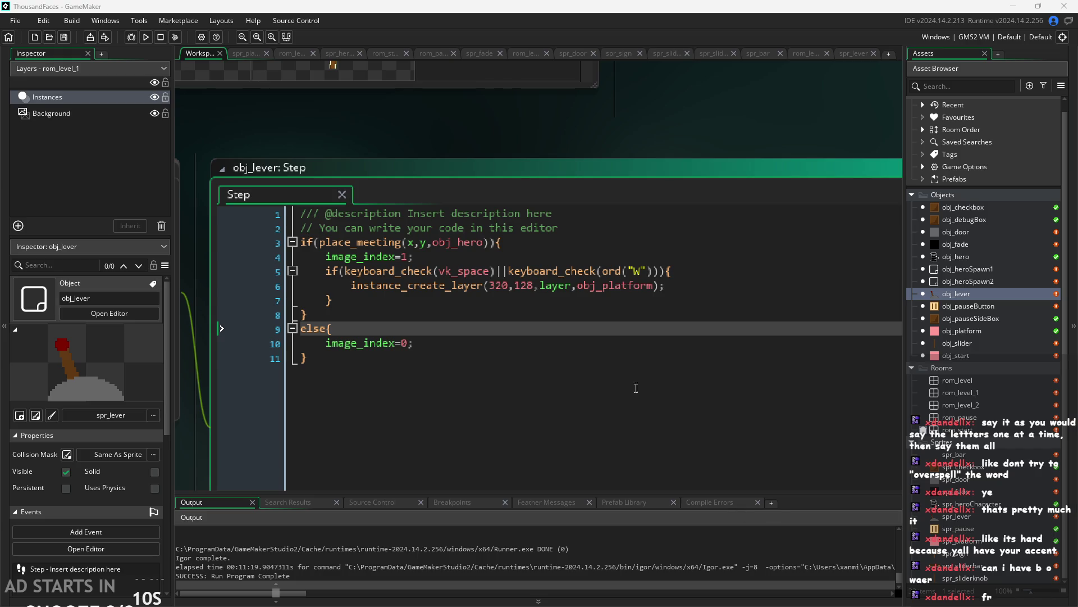
key("Down")
key("Down")
key("Up")
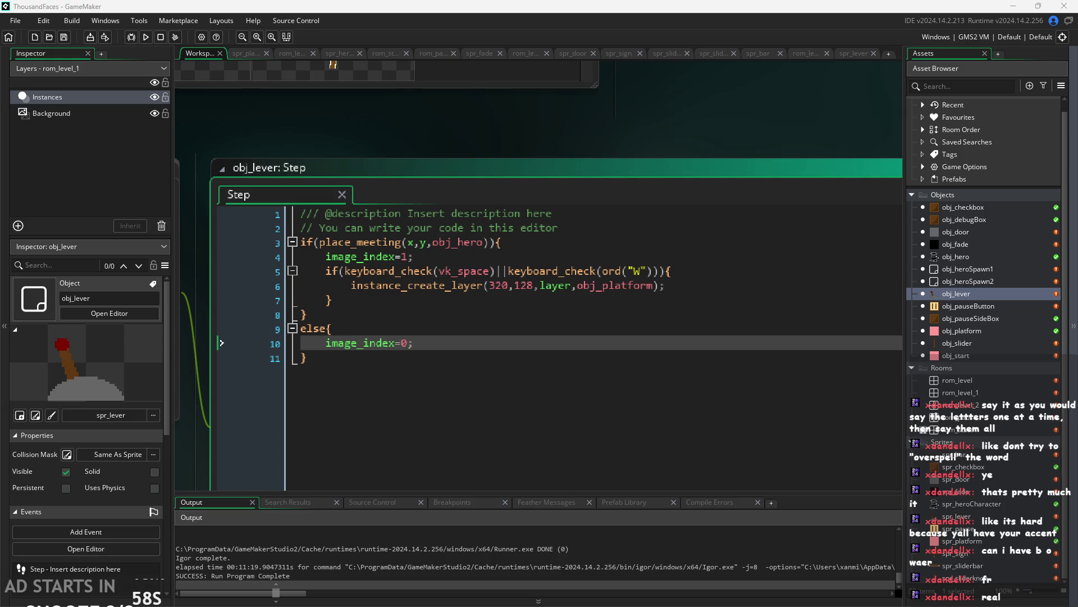
left_click(473, 335)
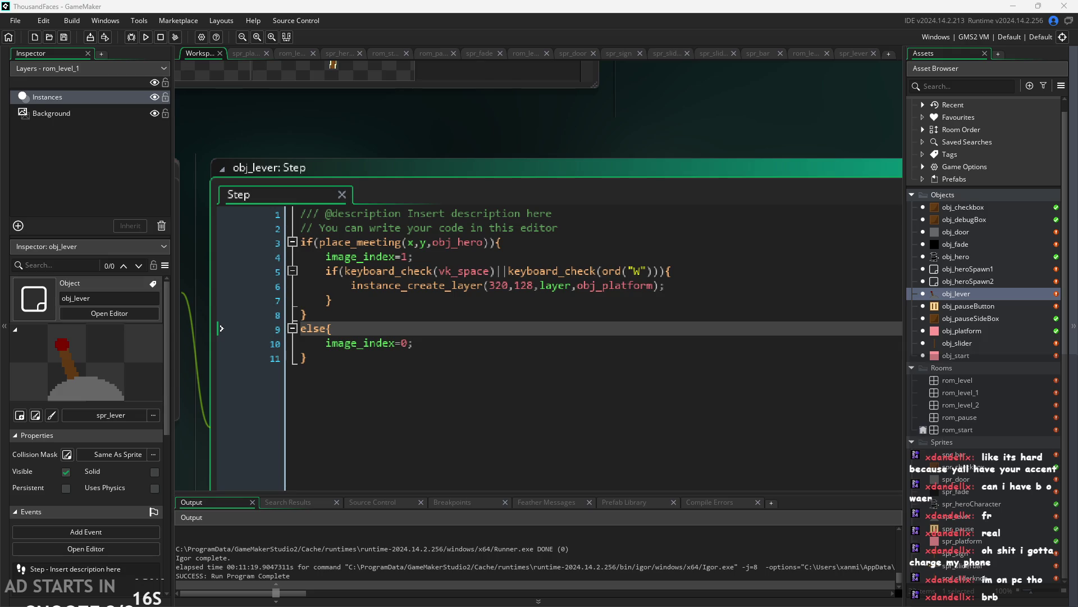
key("super+i")
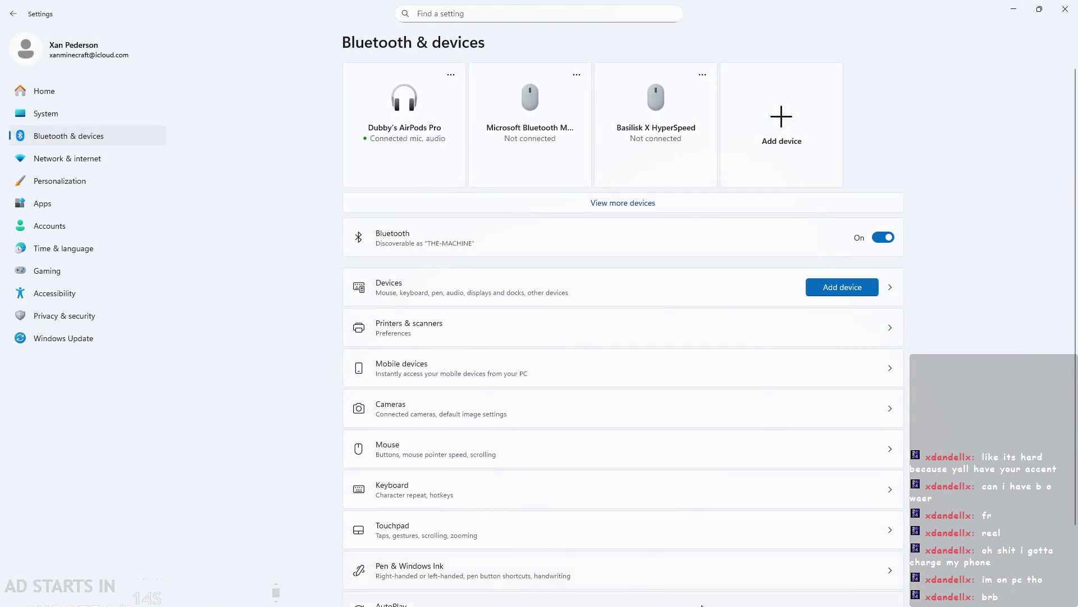
Close Windows Settings with its X button.
left_click(1065, 9)
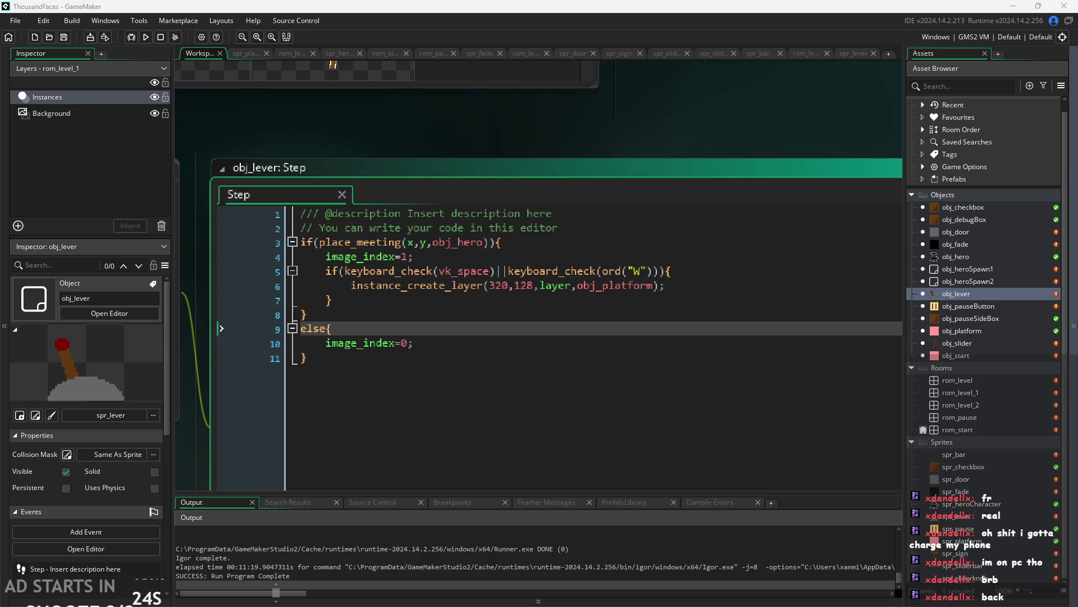
Reopen Windows Settings, drag it aside, then switch back to GameMaker and scroll the Step code.
key("super+i")
mouse_move(679, 2)
left_mouse_down()
mouse_move(617, 375)
mouse_move(1077, 375)
left_mouse_up()
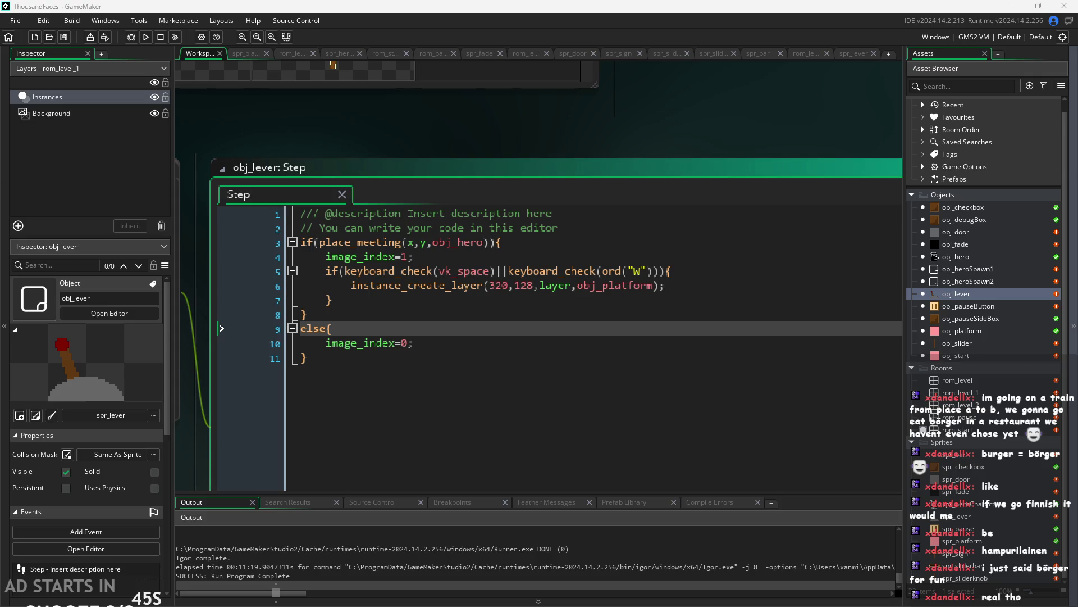
key("alt+Tab")
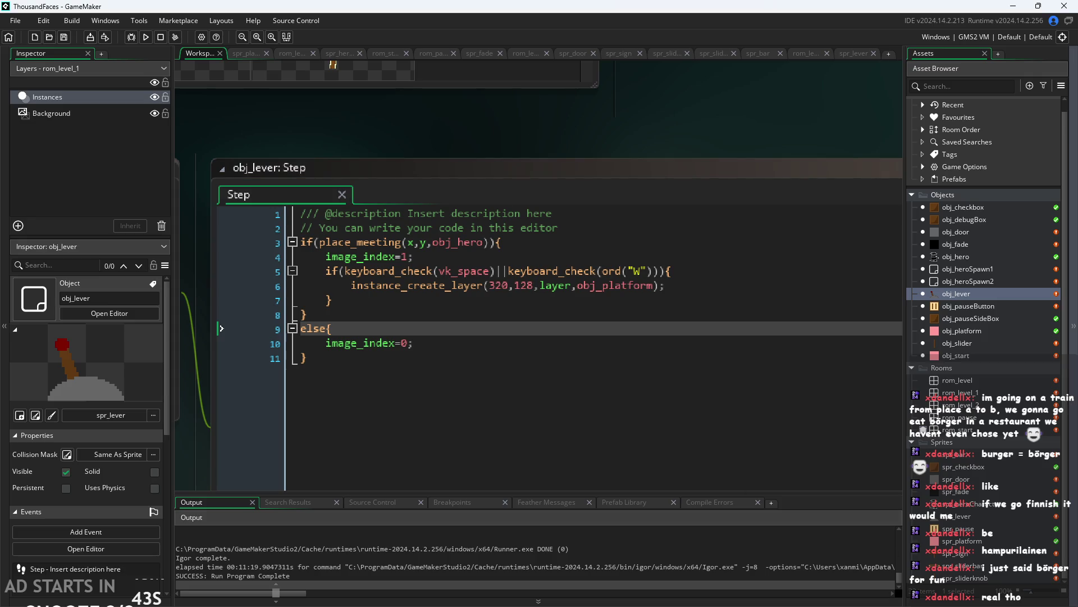
key("alt+Tab")
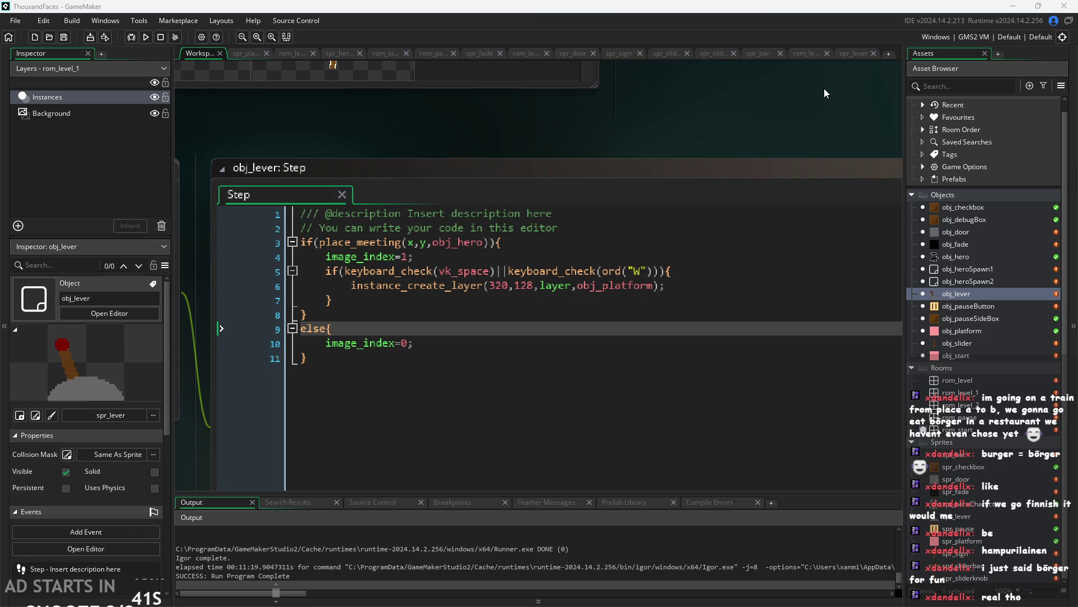
scroll(816, 133, "down", 1, "ctrl")
scroll(824, 143, "up", 2, "ctrl")
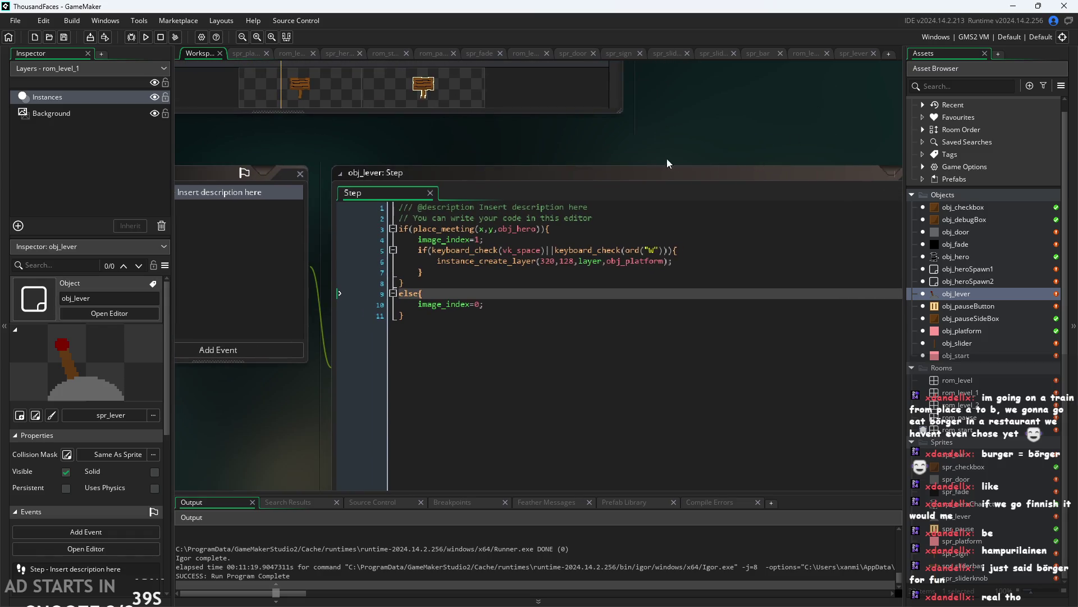
scroll(650, 154, "down", 2, "ctrl")
left_click_drag(690, 143, 691, 279)
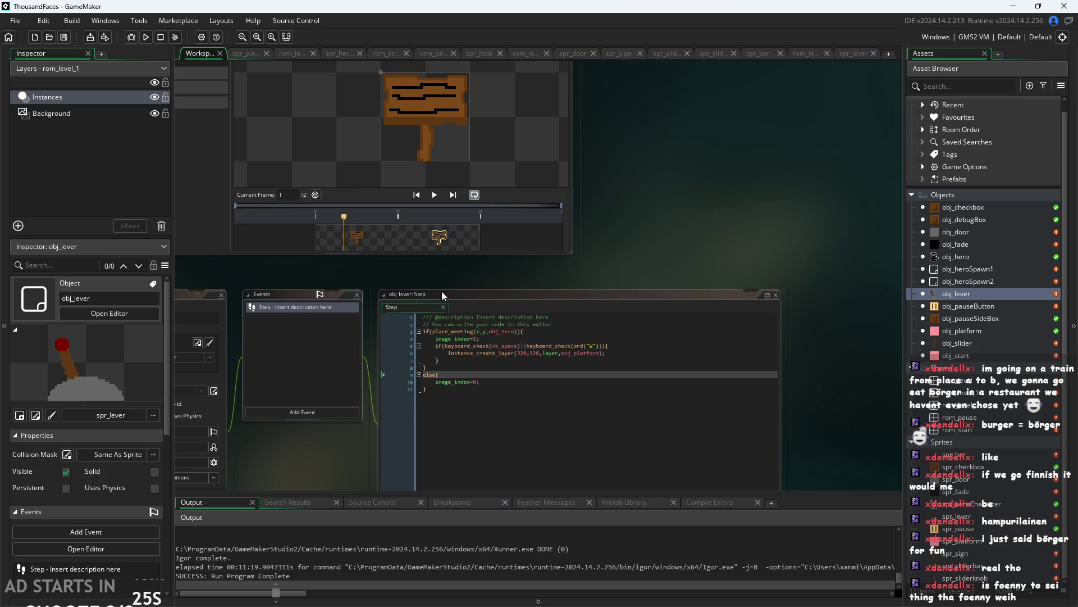
scroll(547, 268, "up", 1)
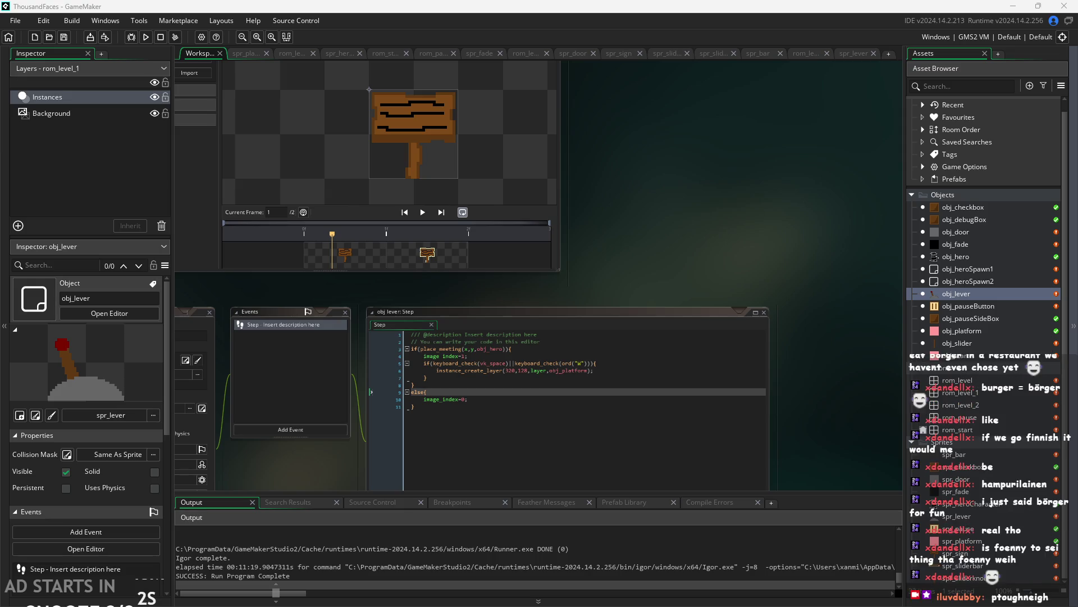
scroll(662, 264, "up", 2)
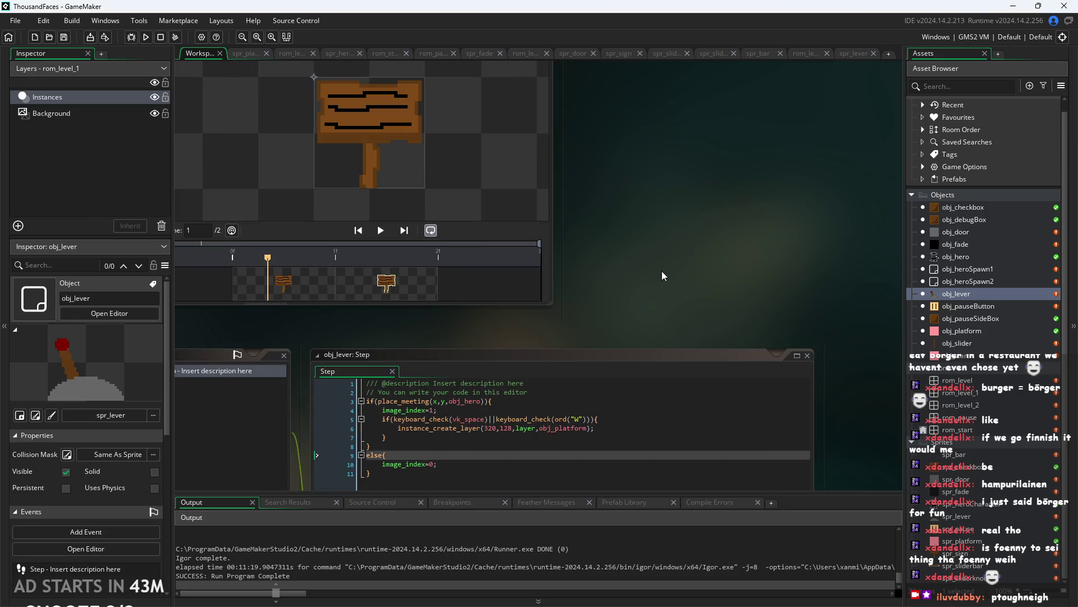
scroll(663, 268, "down", 2)
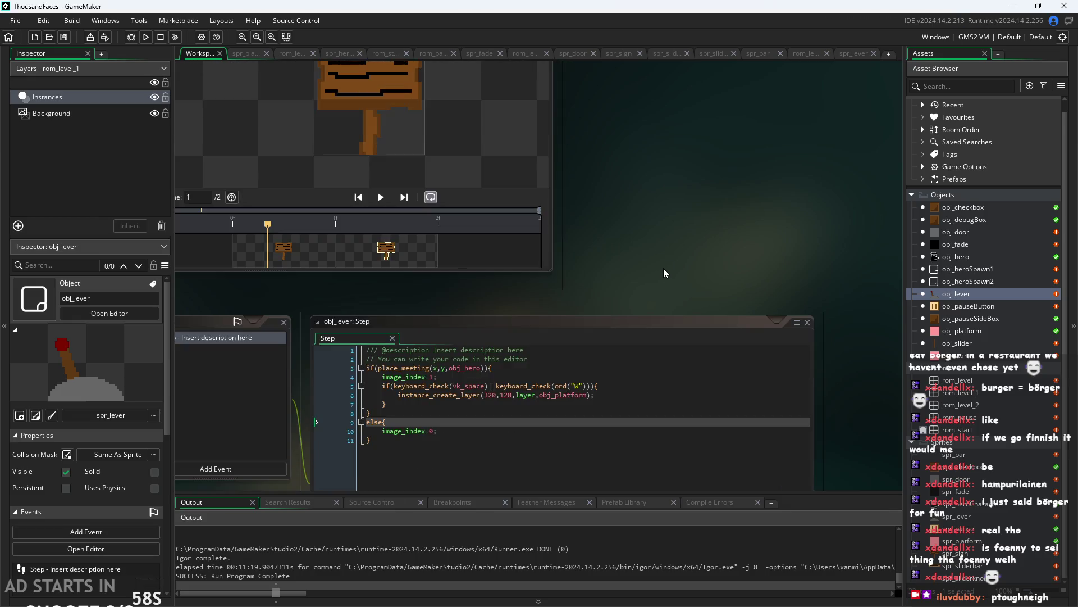
scroll(840, 390, "up", 2)
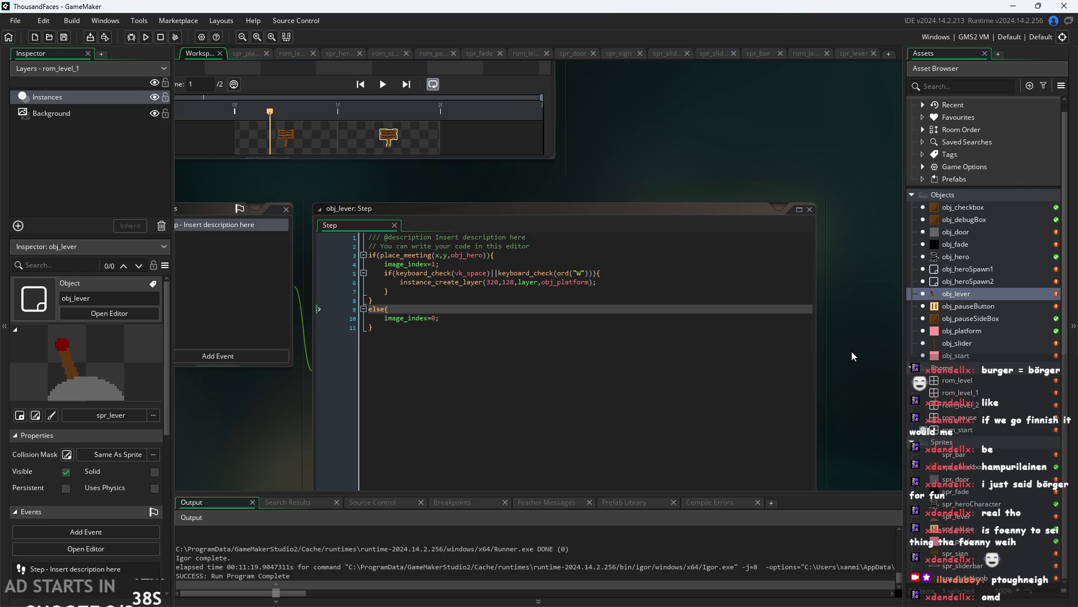
scroll(852, 352, "up", 3)
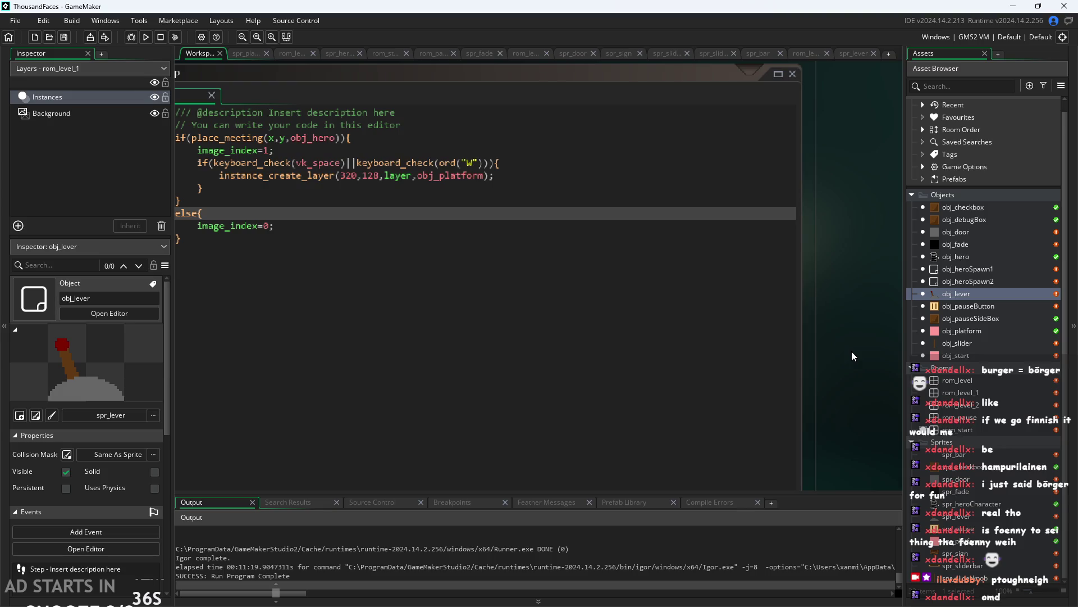
scroll(519, 104, "down", 1)
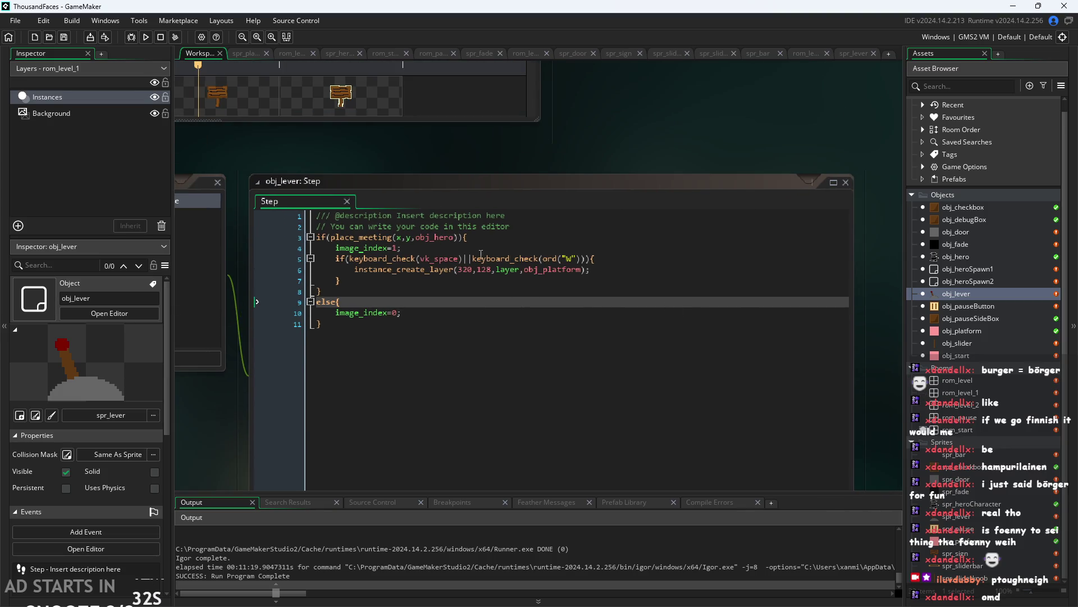
scroll(628, 163, "up", 2)
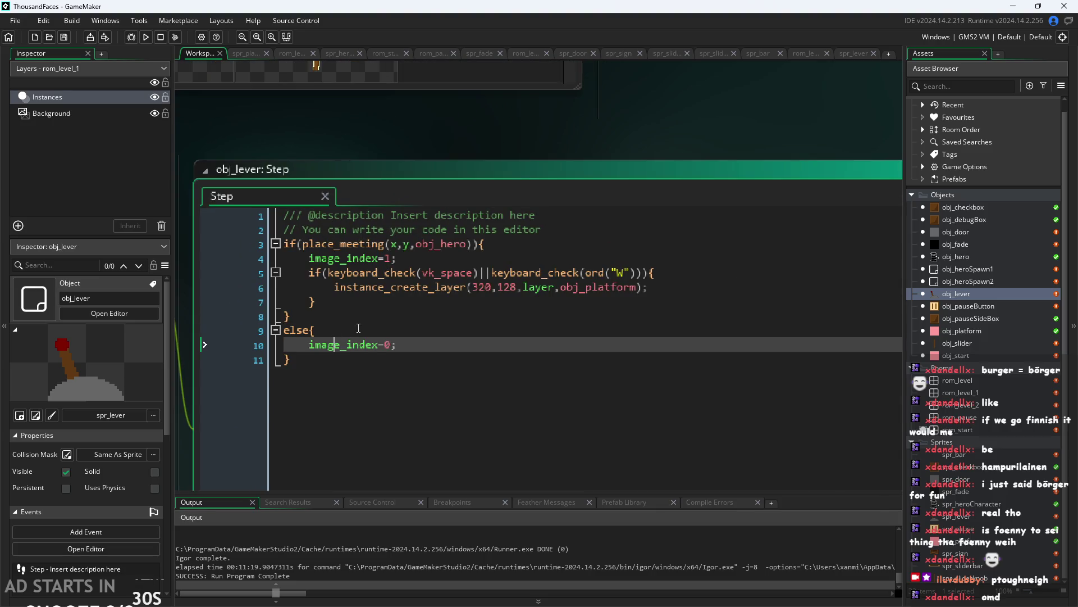
left_click(359, 328)
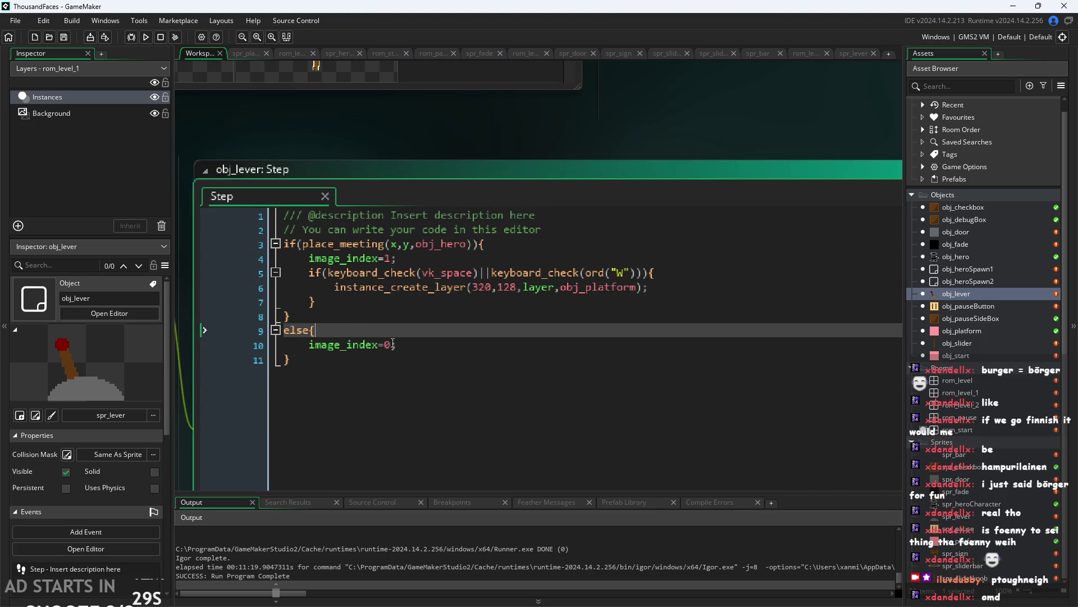
left_click(440, 352)
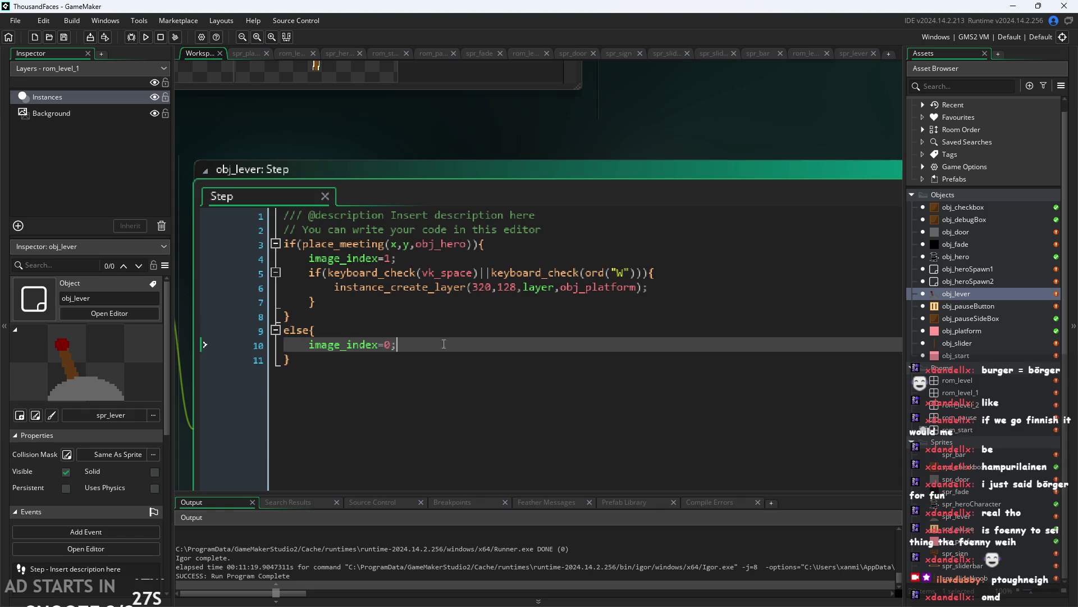
left_click(489, 330)
left_click(492, 360)
left_click(496, 343)
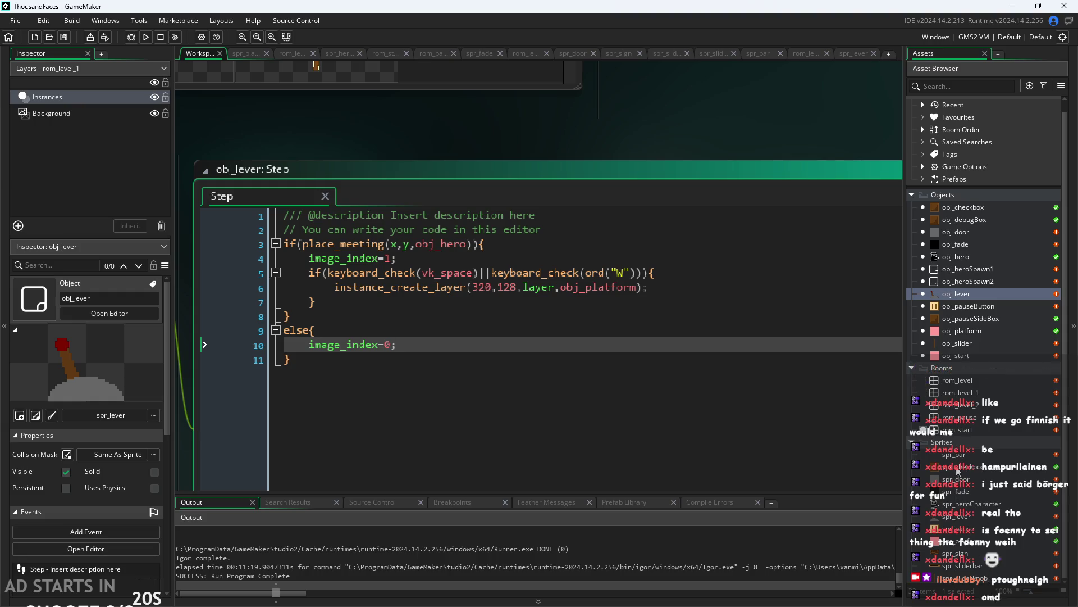
Open spr_lever's image editor and duplicate frames 1 and 3, giving four frames.
double_click(963, 455)
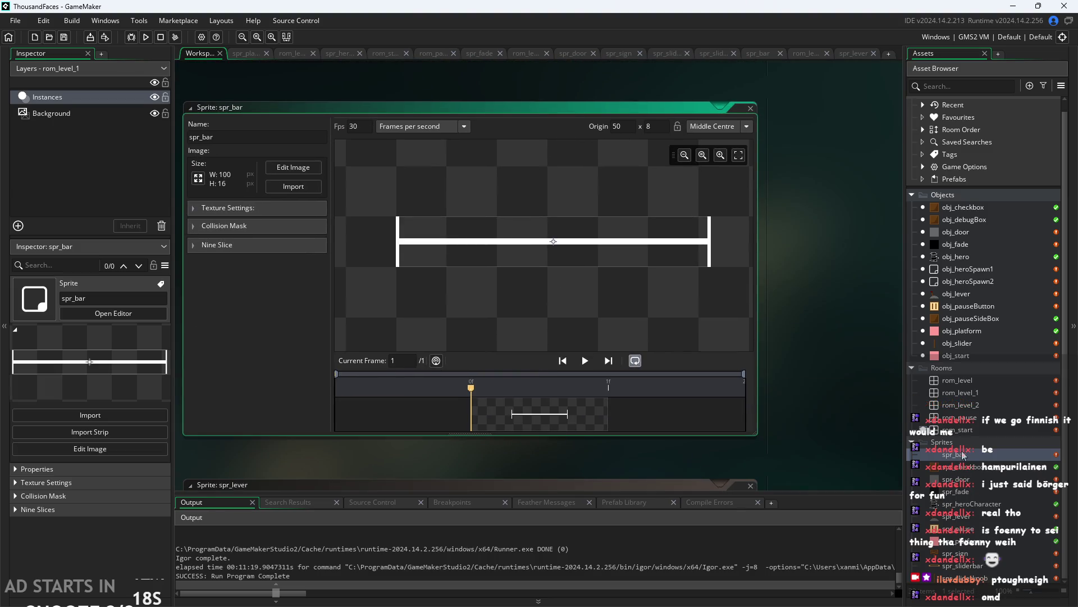
double_click(971, 518)
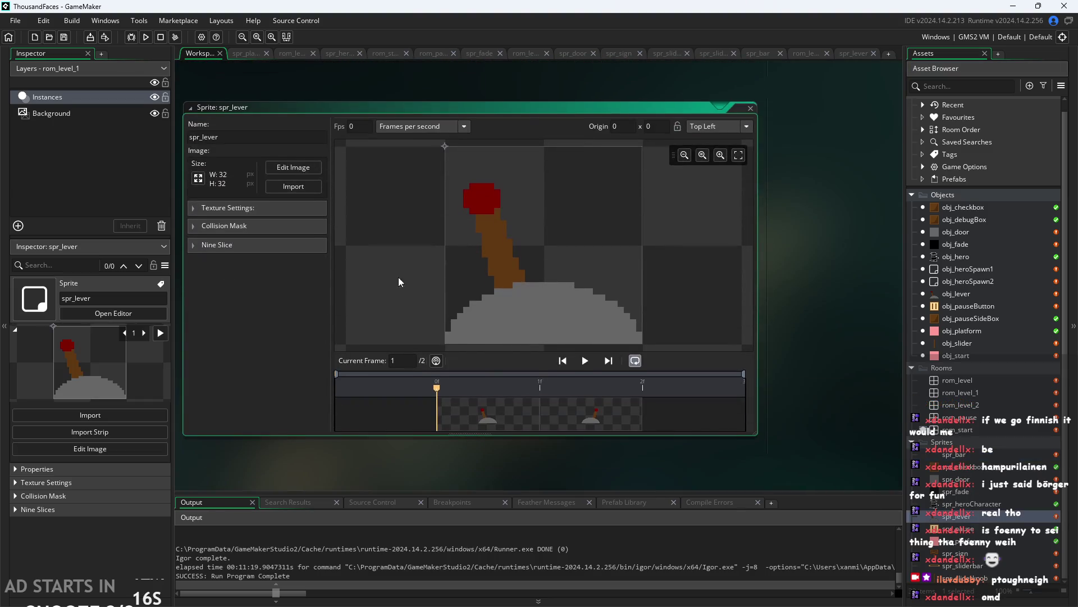
left_click(293, 167)
left_click(262, 96)
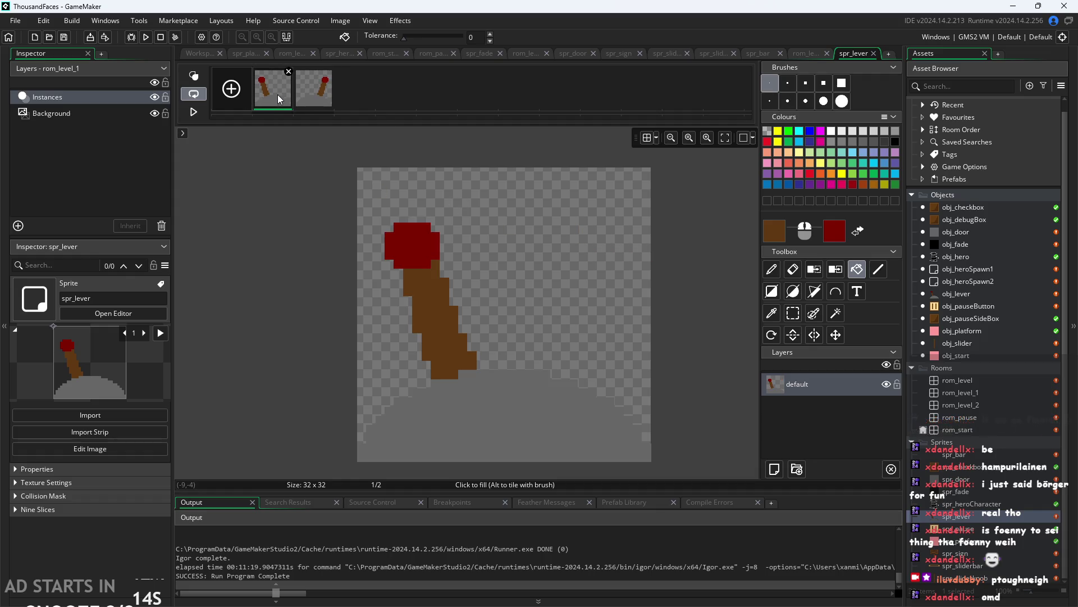
right_click(277, 94)
left_click(300, 122)
right_click(339, 95)
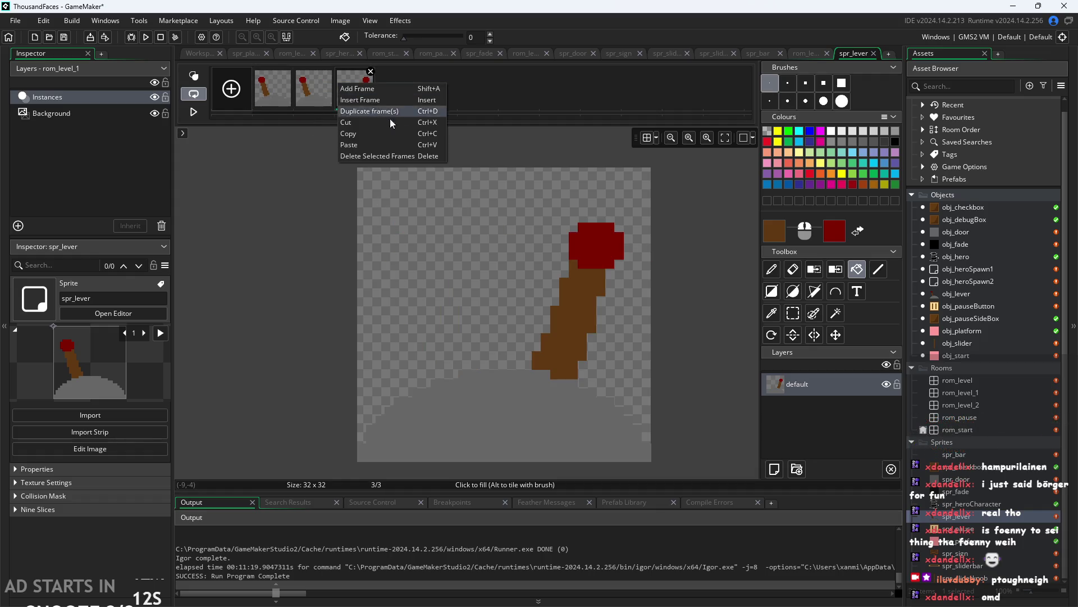
left_click(389, 122)
left_click(305, 98)
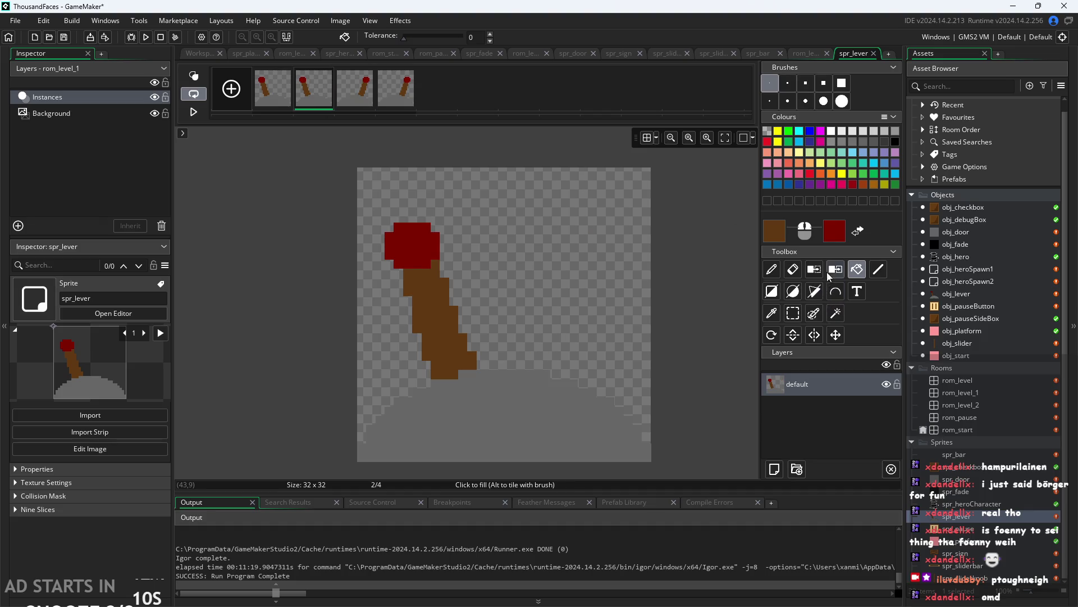
Rectangle-select most of frame 2's sprite area from its left edge, redoing the selection once.
left_click(795, 314)
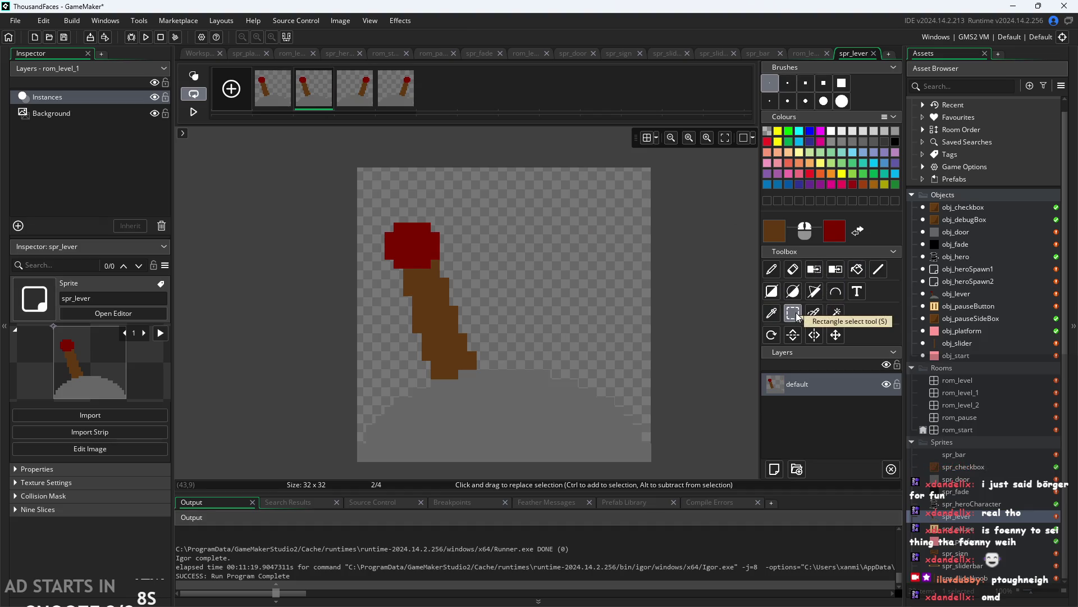
left_click(362, 227)
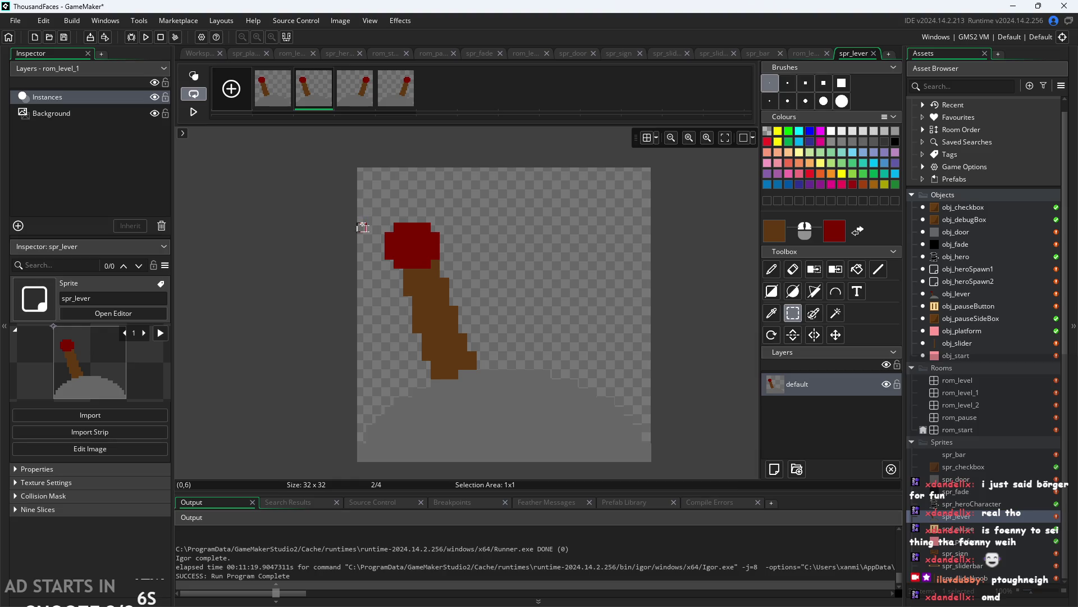
mouse_move(362, 226)
left_mouse_down()
mouse_move(624, 452)
mouse_move(647, 450)
left_mouse_up()
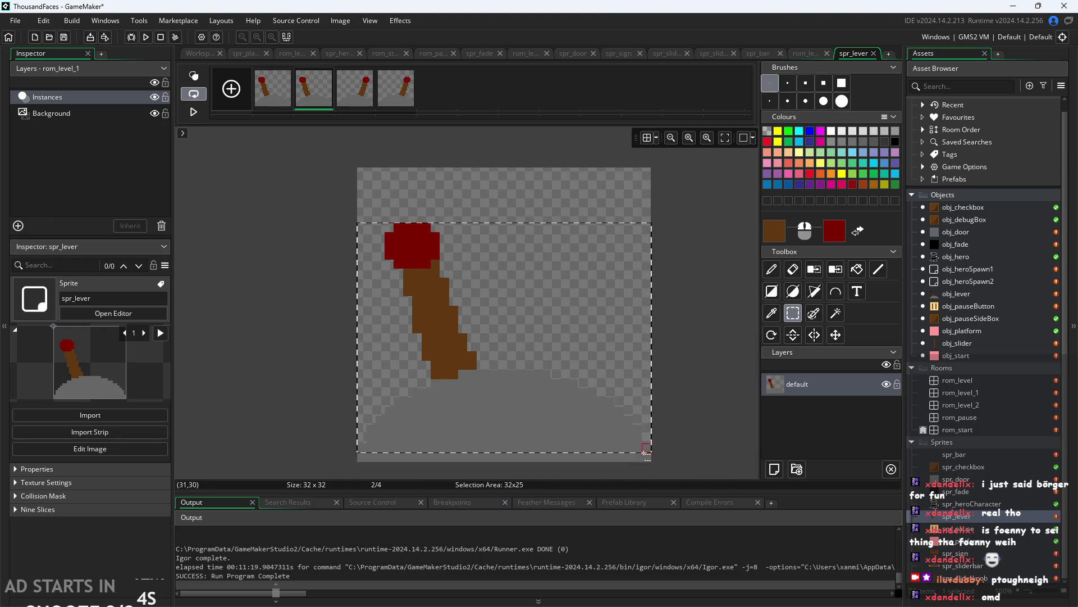
left_click(609, 174)
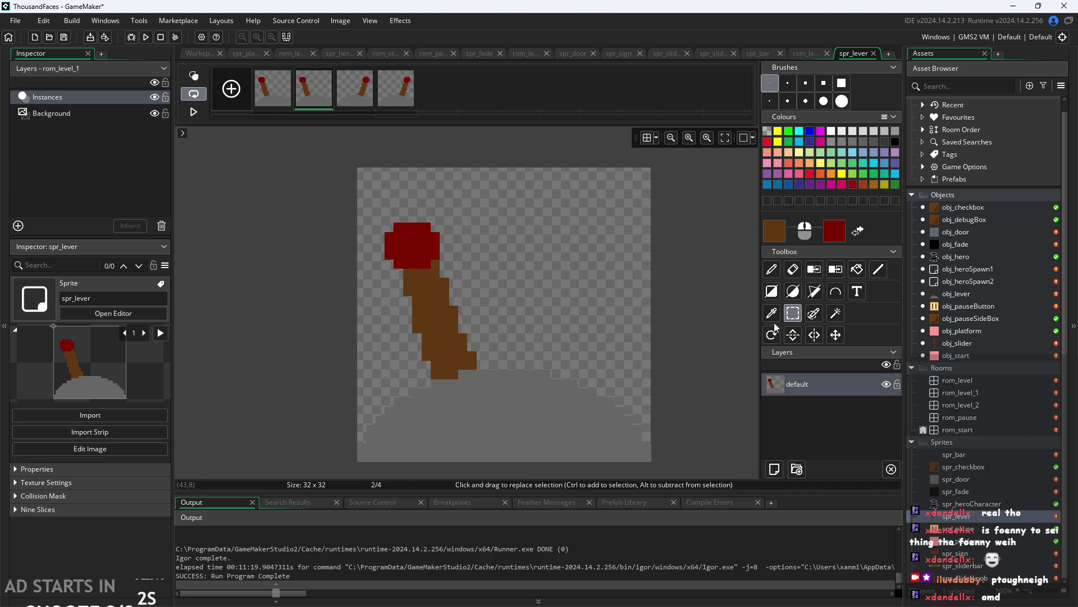
mouse_move(361, 227)
left_mouse_down()
mouse_move(644, 467)
mouse_move(652, 462)
left_mouse_up()
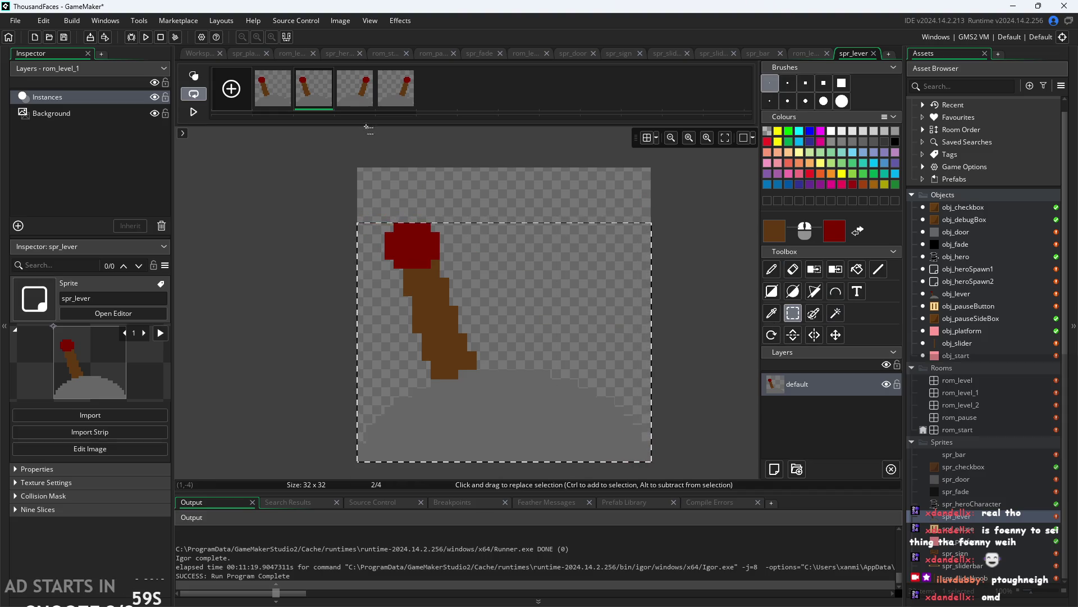
Browse the Image and Effects menus without applying anything, then sample the knob's dark red.
left_click(340, 21)
left_click(397, 21)
mouse_move(353, 22)
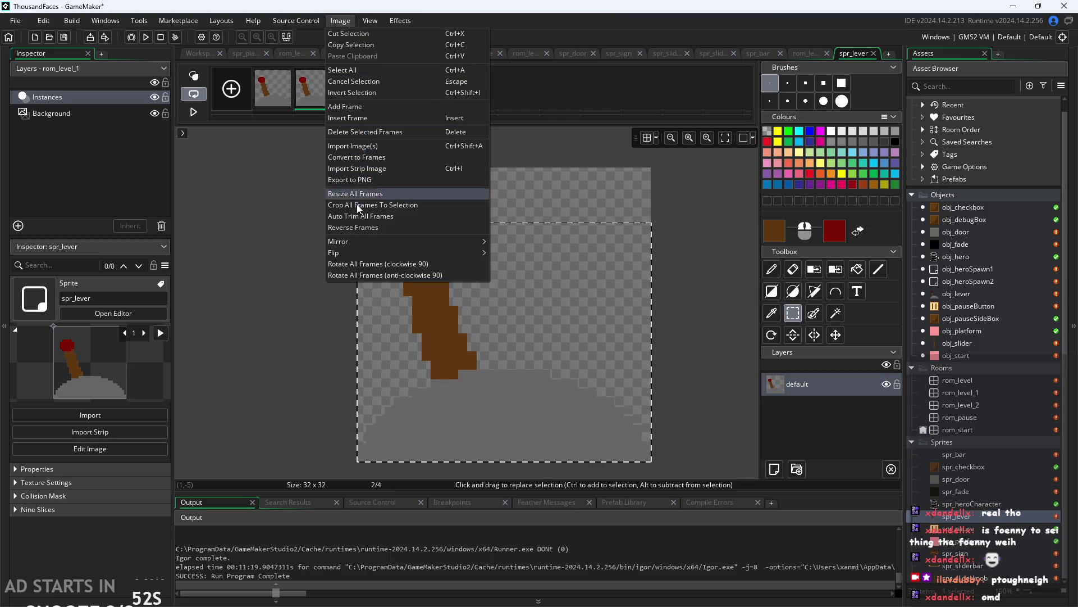
left_click(548, 191)
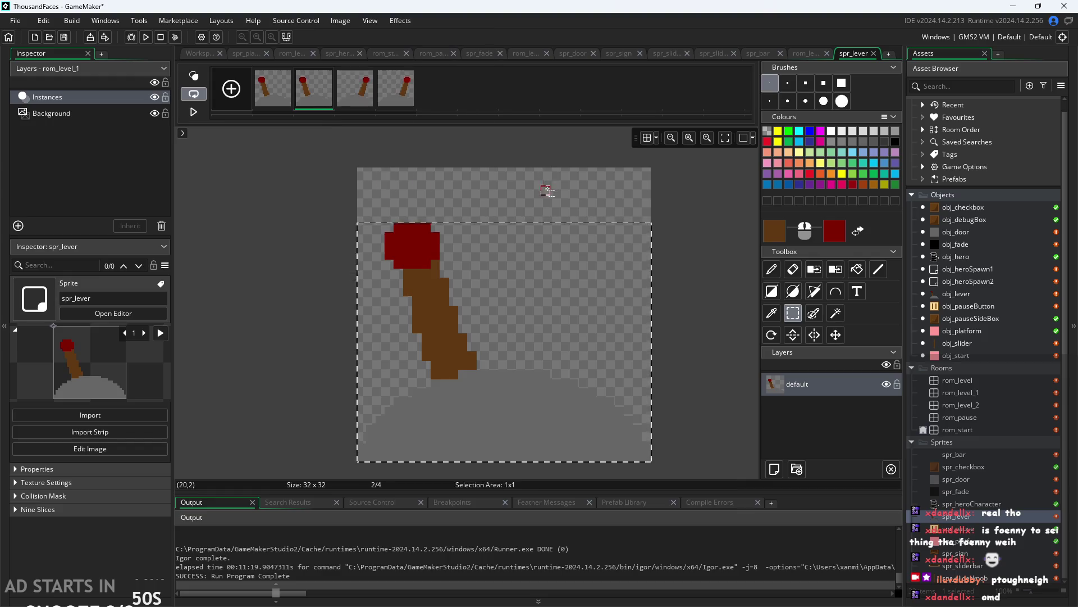
left_click(548, 191)
left_click(771, 313)
Sample the lever knob's dark red on the spr_lever canvas with the Colour Picker.
left_click(437, 240)
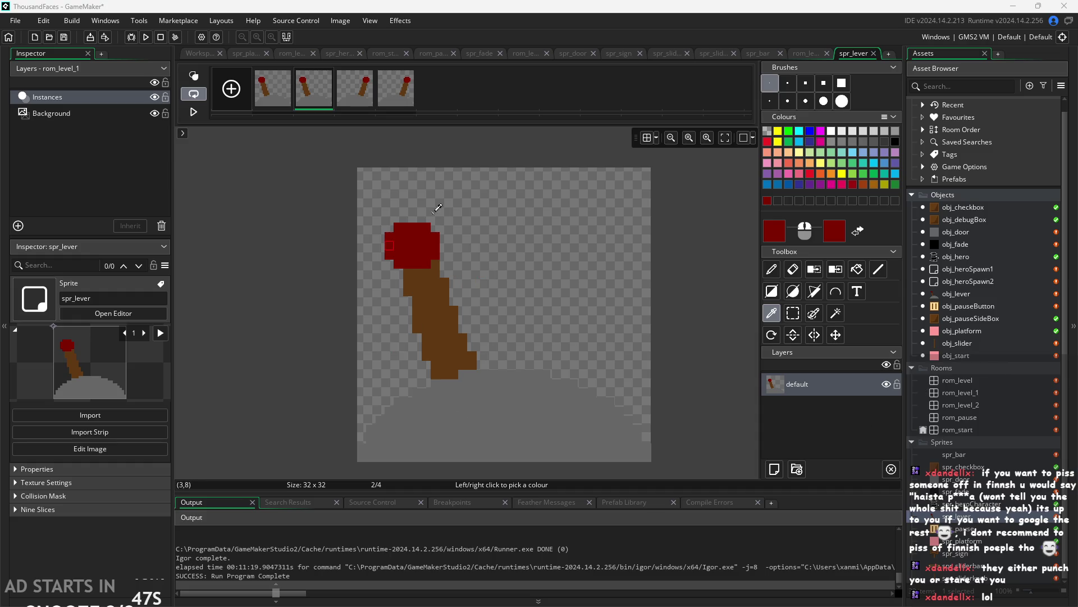
Darken the sampled red drawing colour to a dark maroon.
double_click(775, 230)
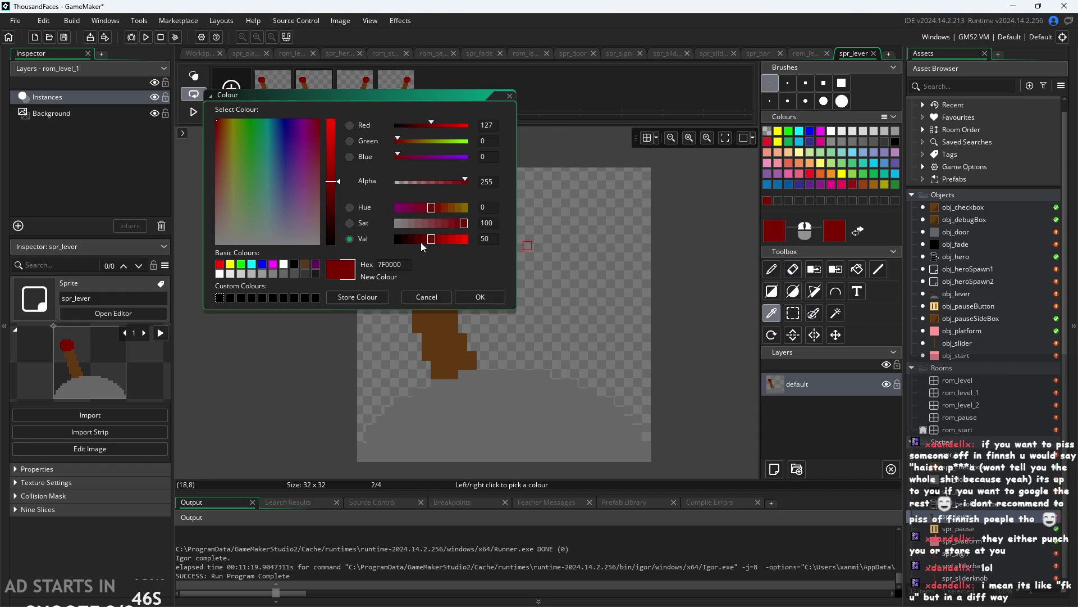
left_click(419, 238)
left_click(470, 295)
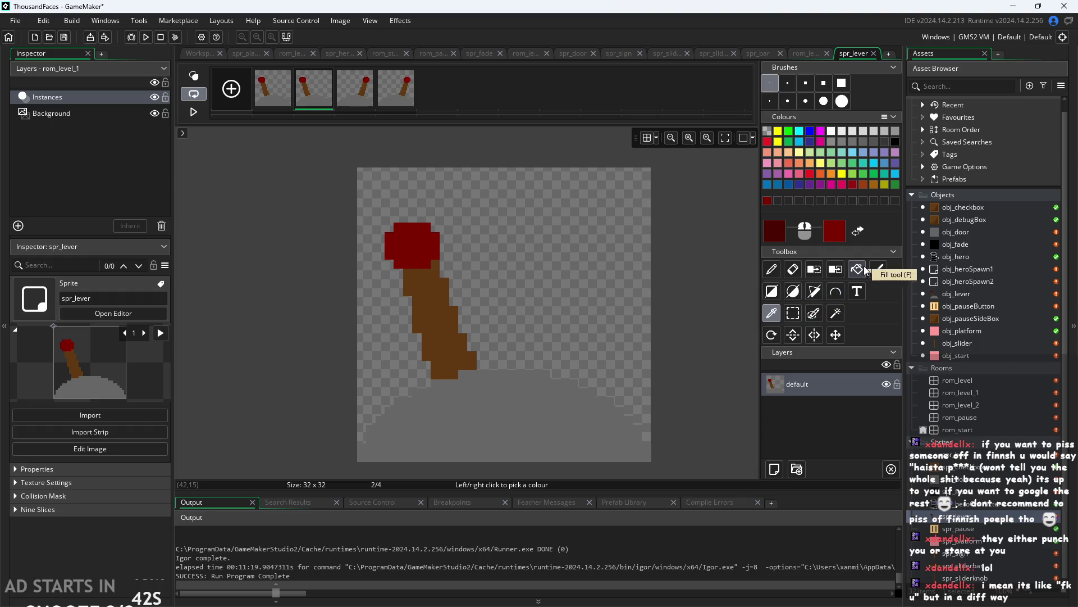
Browse obj_checkbox, spr_checkbox and spr_lever, then open spr_lever for pixel editing.
double_click(962, 210)
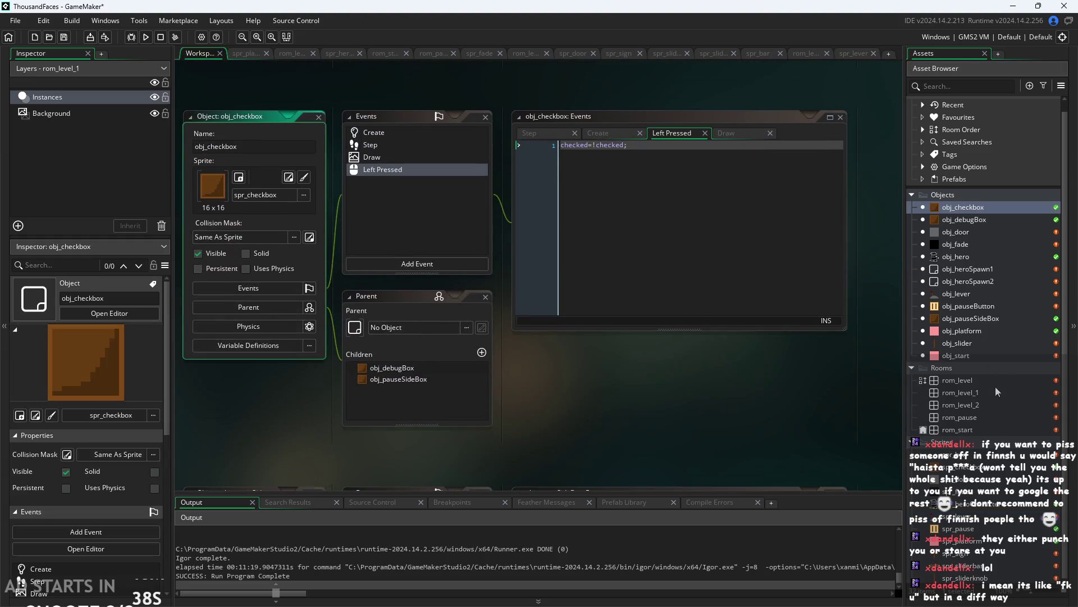
double_click(962, 466)
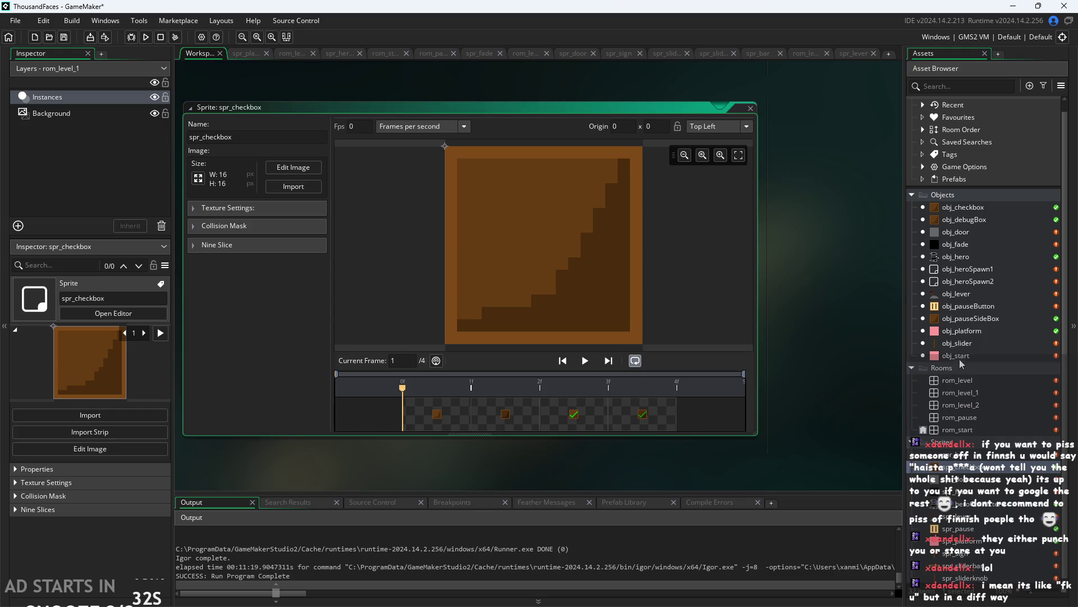
double_click(976, 516)
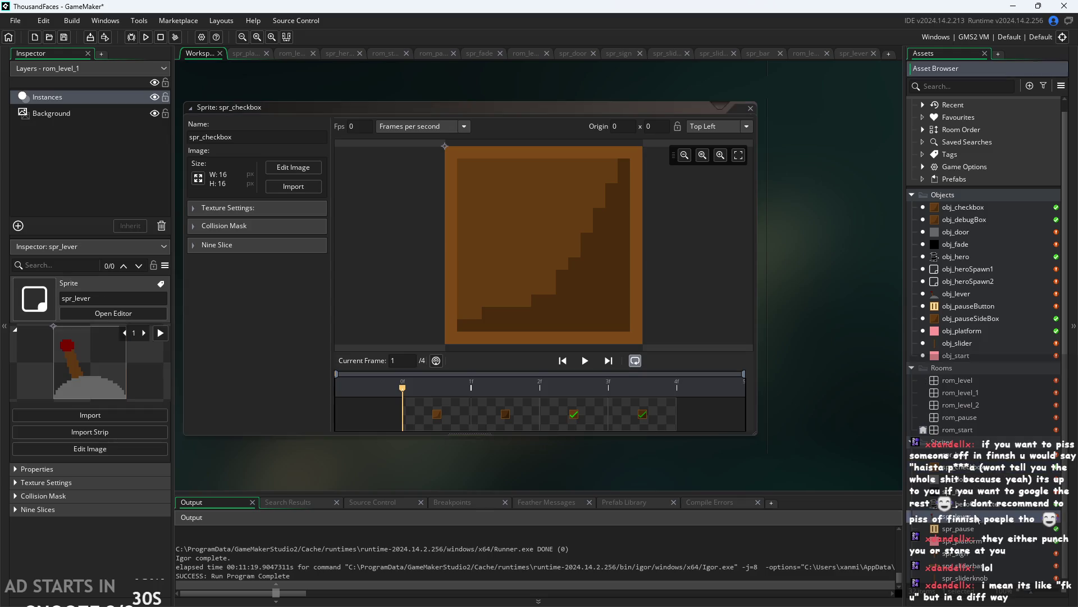
left_click(247, 54)
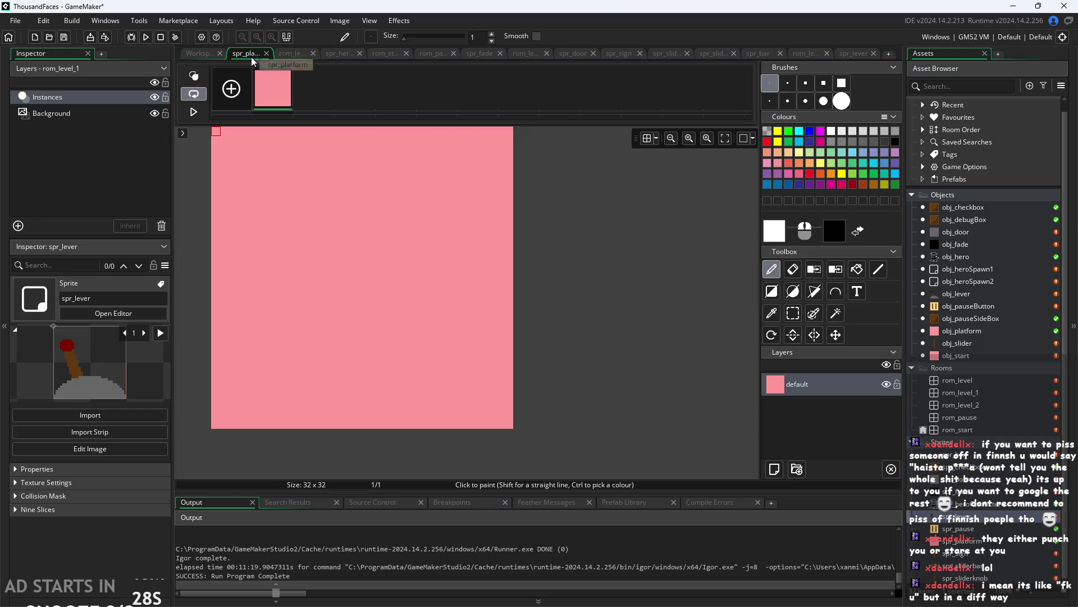
left_click(215, 53)
left_click(291, 54)
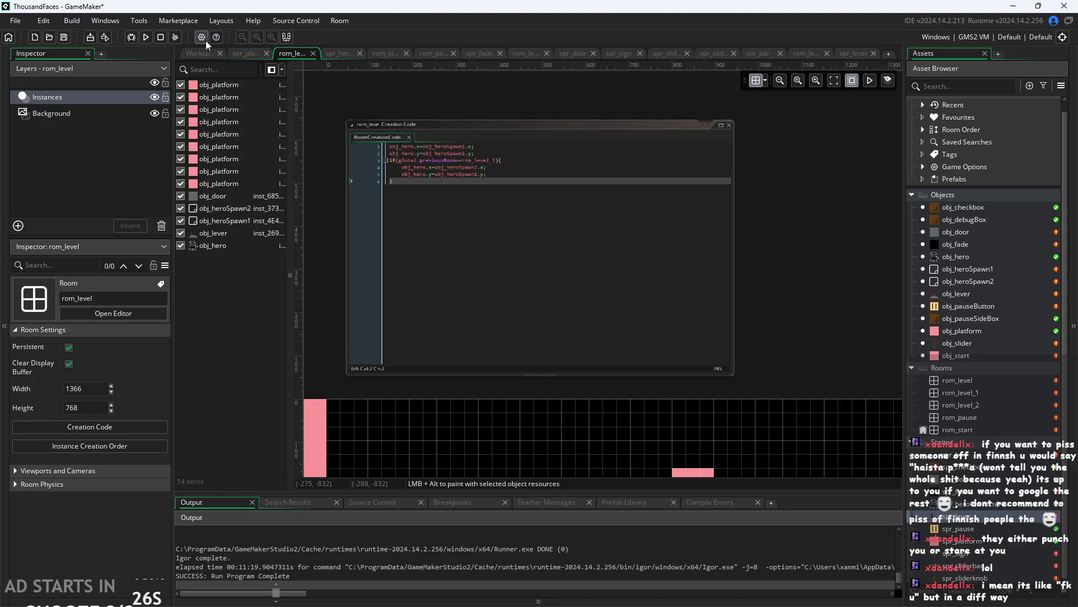
left_click(212, 53)
left_click(303, 166)
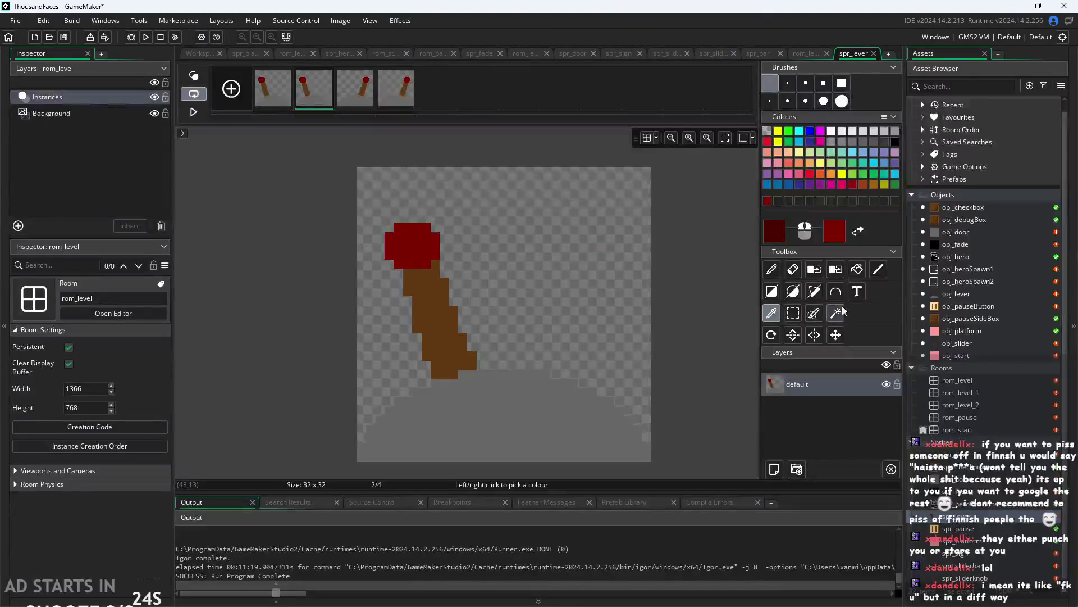
Fill the knob dark maroon and the stick with its brown darkened to Val 20.
left_click(858, 268)
left_click(411, 246)
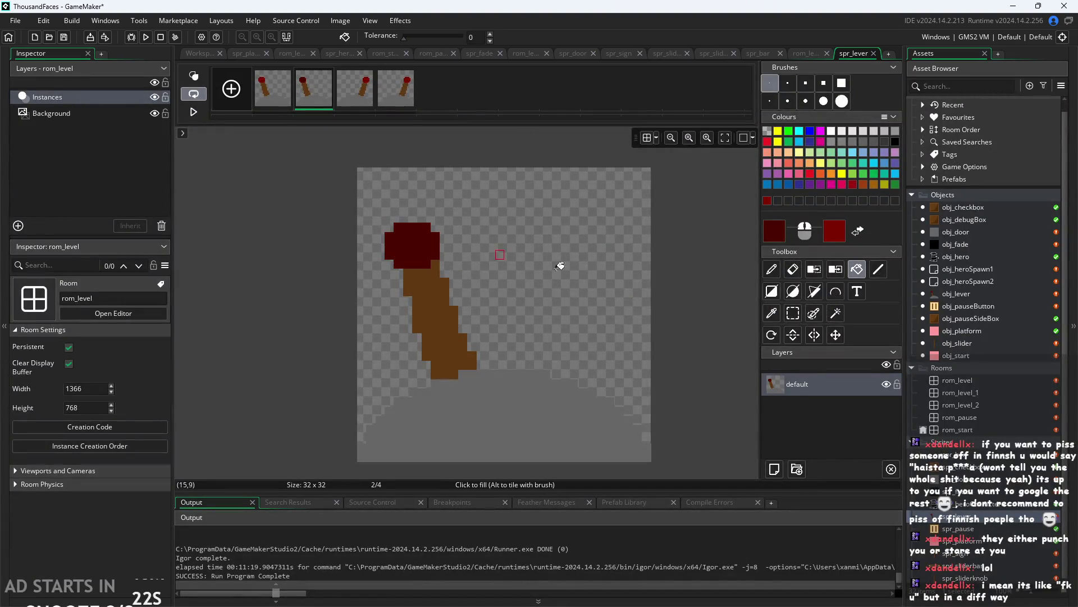
left_click(772, 313)
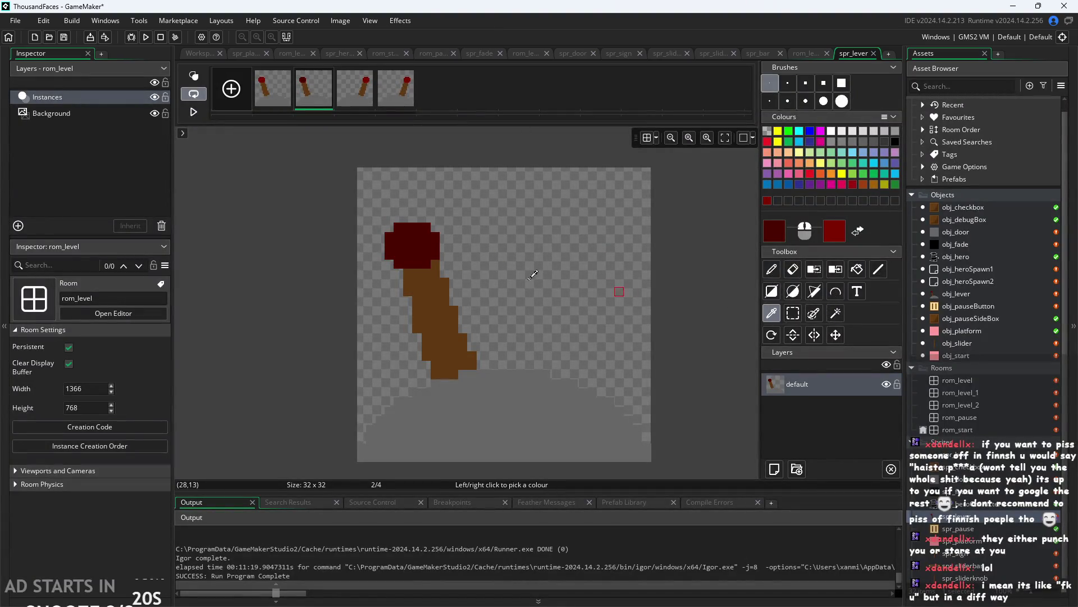
left_click(426, 294)
left_click(775, 231)
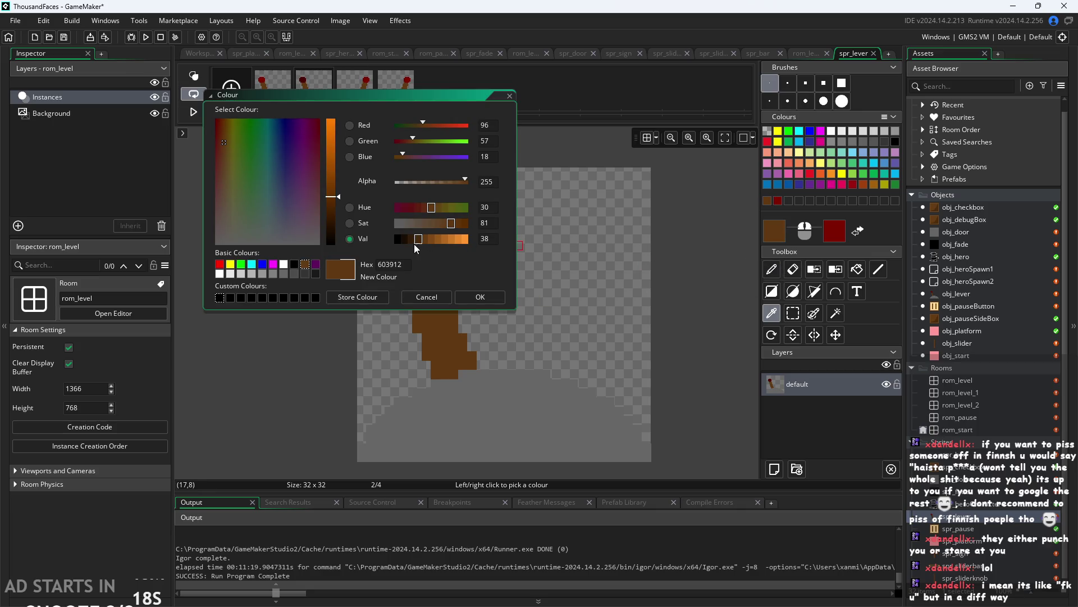
left_click(412, 239)
left_click(484, 300)
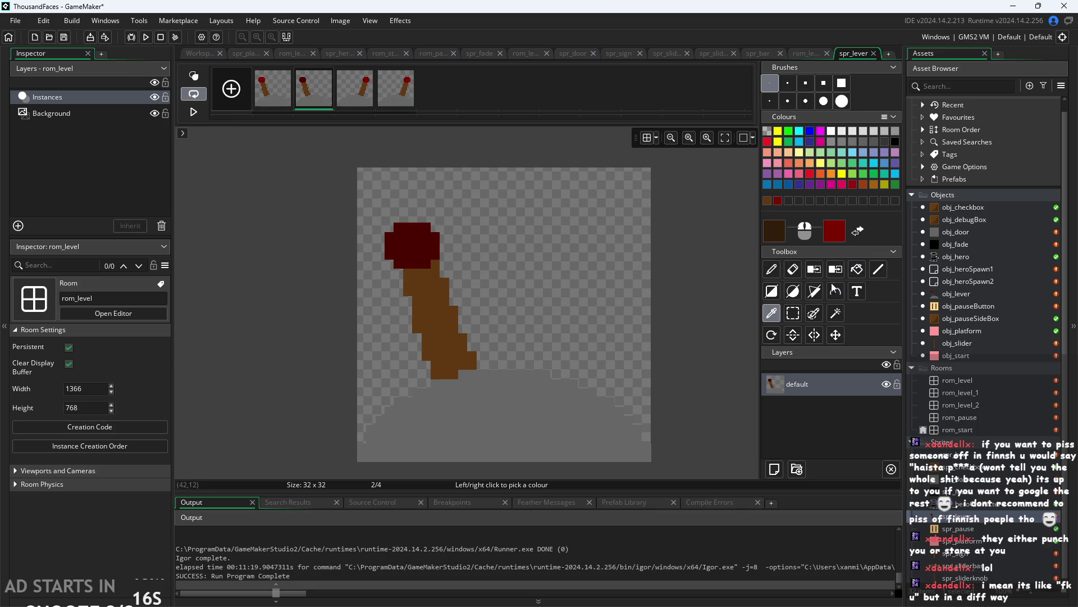
left_click(857, 269)
left_click(450, 320)
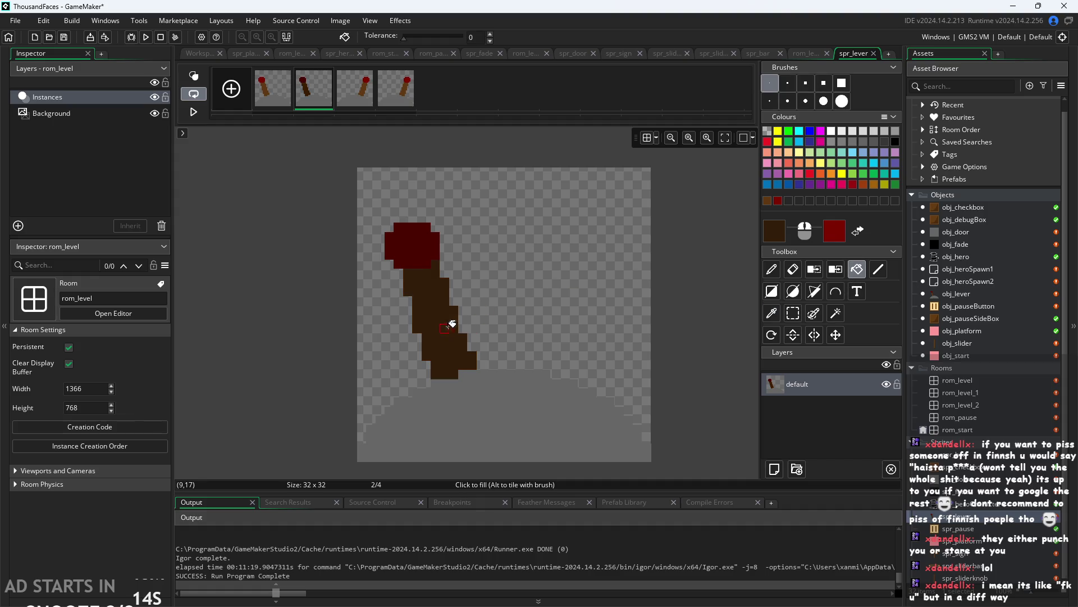
Sample the grey of the lever base as the drawing colour.
left_click(772, 271)
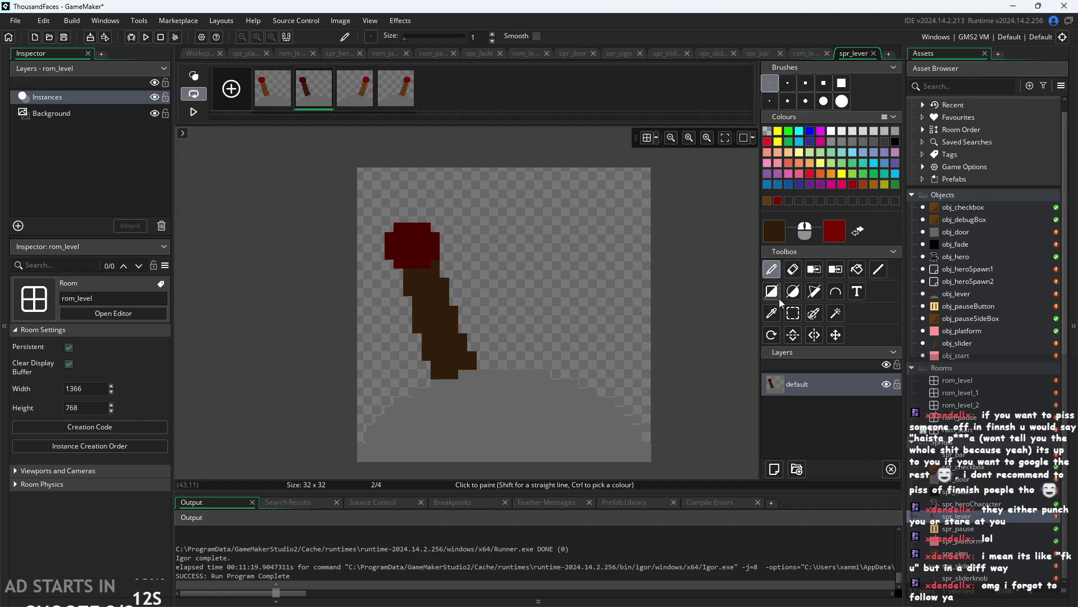
left_click(772, 313)
left_click(537, 407)
Open the Colour dialog for the sampled grey 666666.
left_click(774, 230)
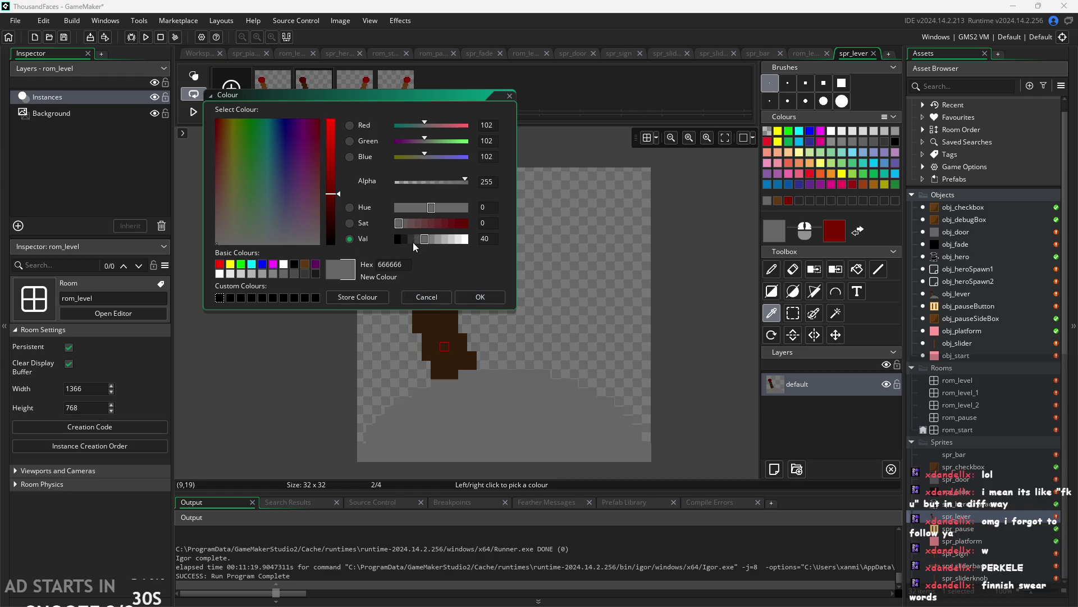
Darken the grey to Val 30 and flood-fill the lever base with it.
left_click(414, 239)
left_click(464, 295)
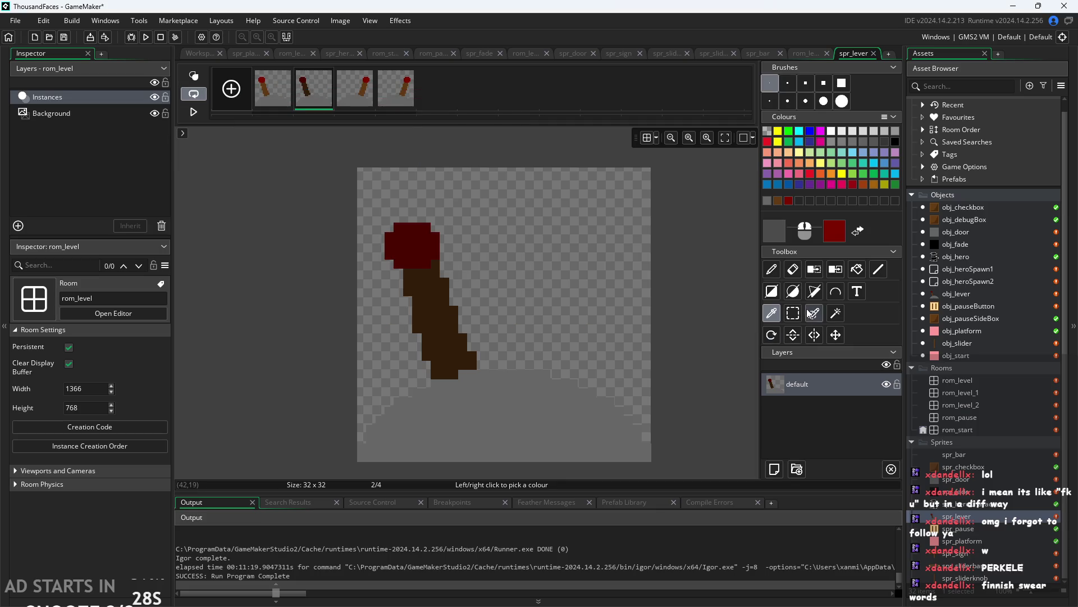
left_click(857, 269)
left_click(503, 418)
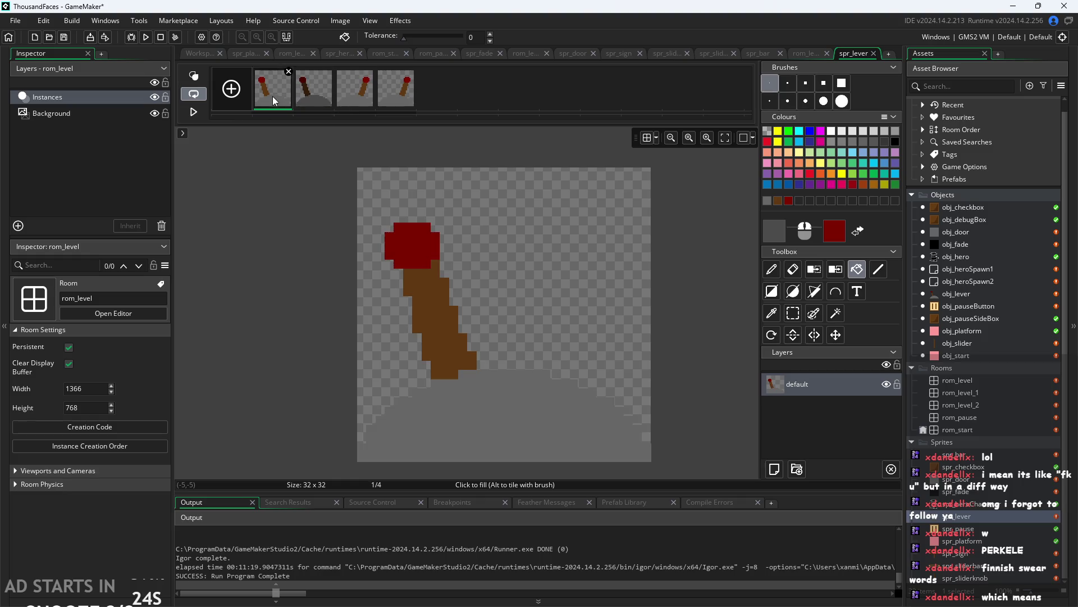
Replace the last frame with a horizontally mirrored duplicate of the darkened frame 2.
left_click(341, 98)
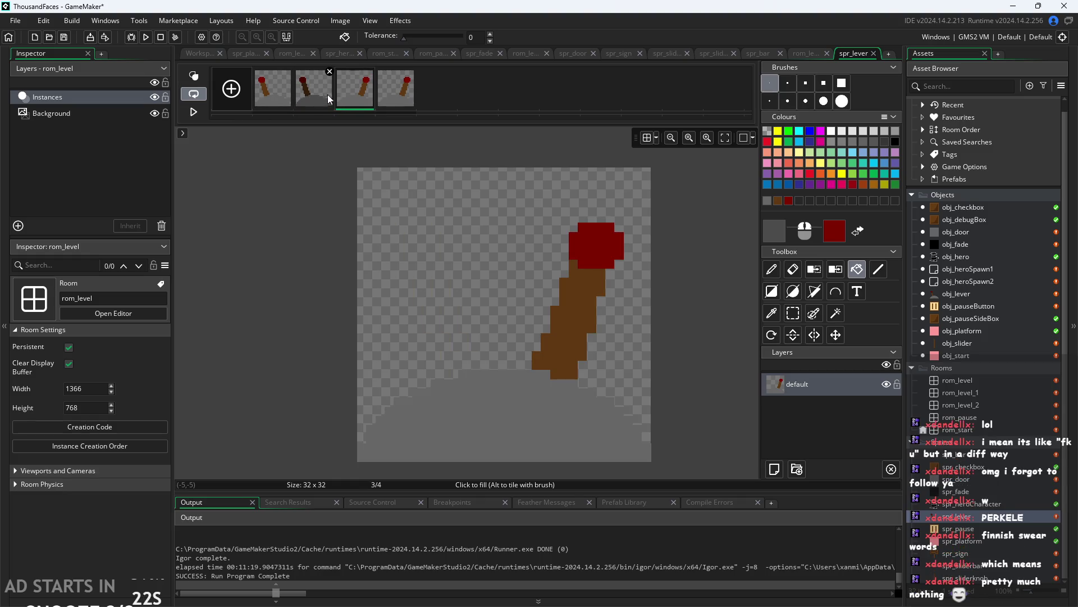
left_click(411, 71)
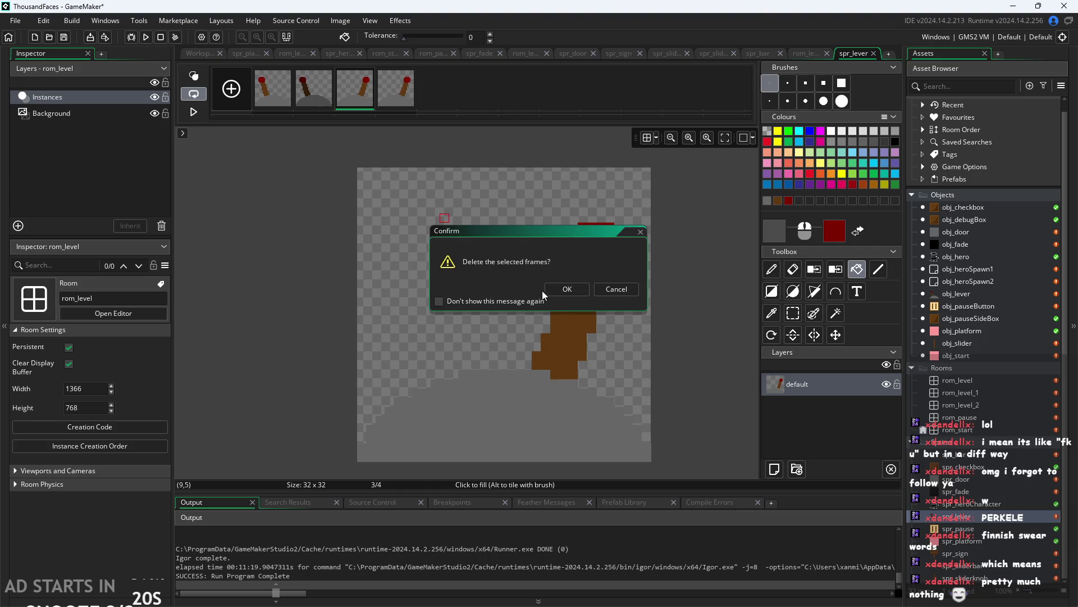
left_click(555, 288)
left_click(319, 103)
right_click(319, 103)
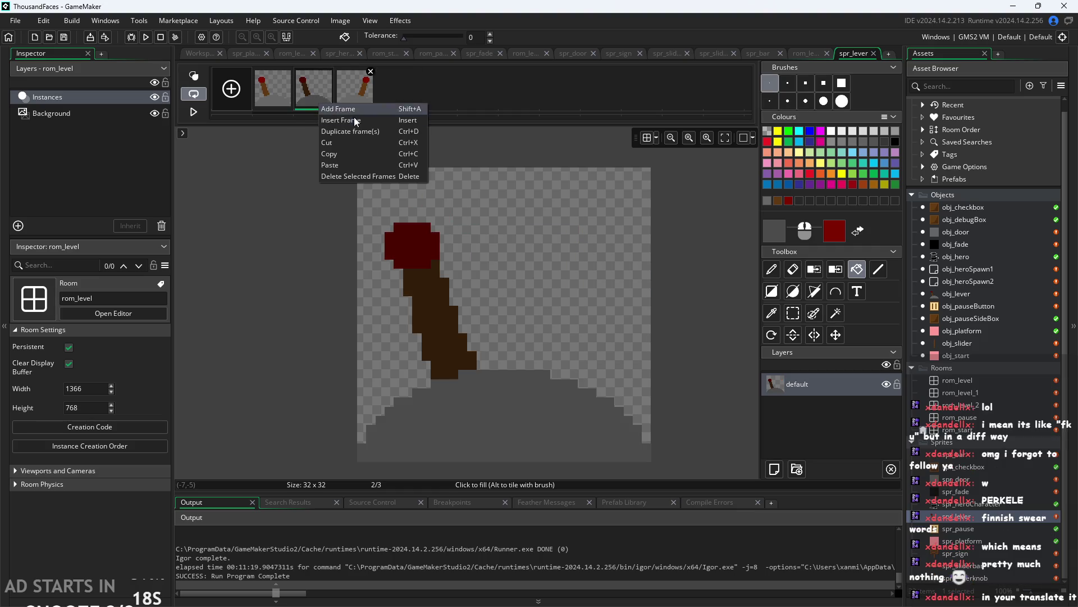
left_click(404, 132)
left_click(331, 24)
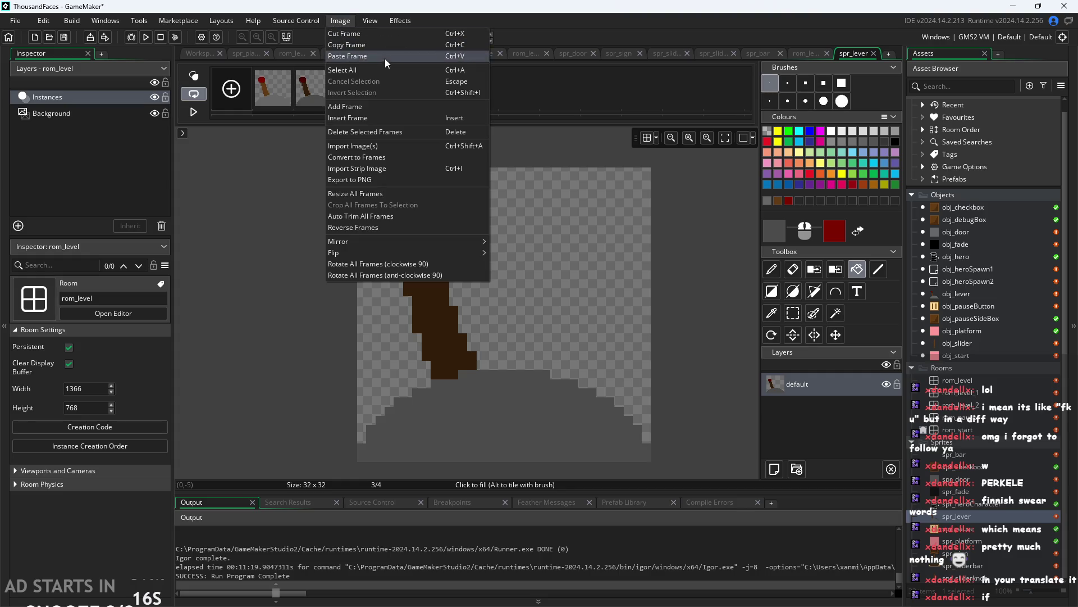
mouse_move(460, 242)
left_click(513, 241)
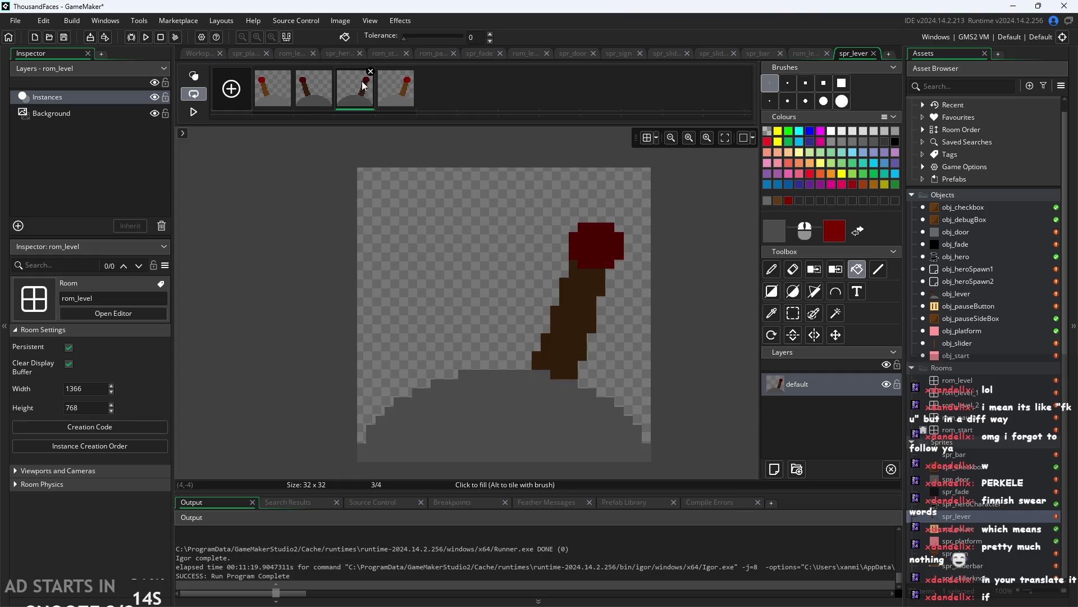
left_click(345, 102)
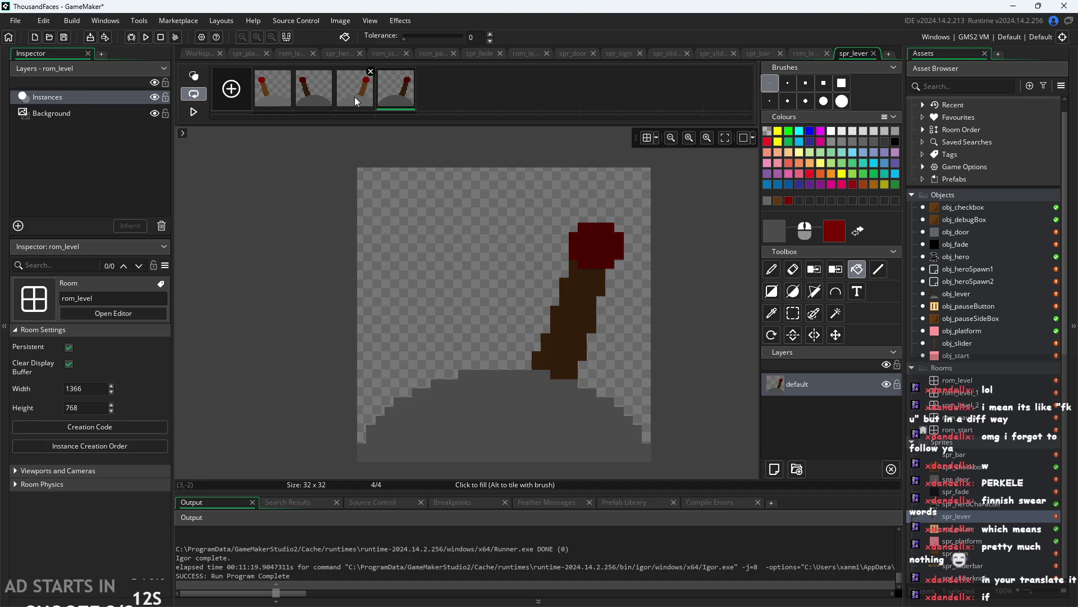
Step through the four lever frames, then go back to the Workspace.
left_click(273, 89)
left_click(314, 89)
left_click(200, 53)
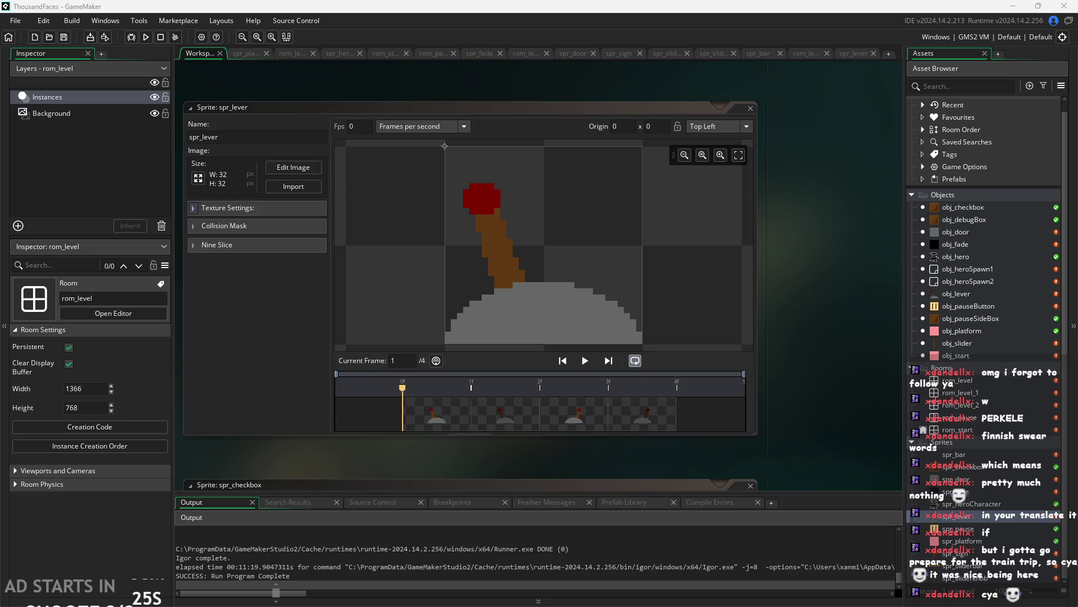
Review obj_lever's Step code and obj_hero's Create and Step code.
double_click(957, 293)
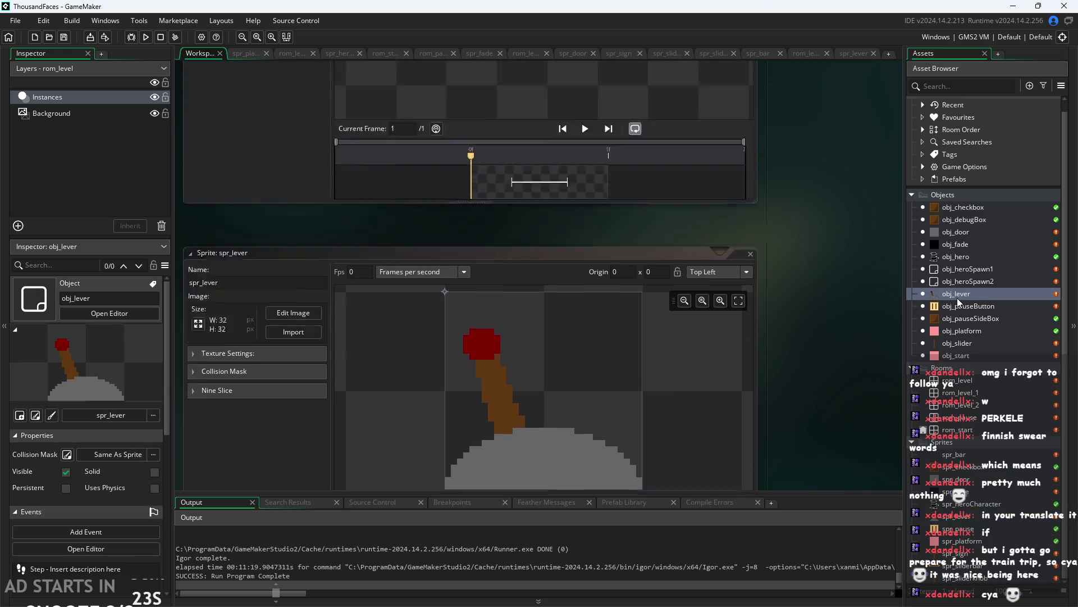
scroll(536, 358, "up", 3)
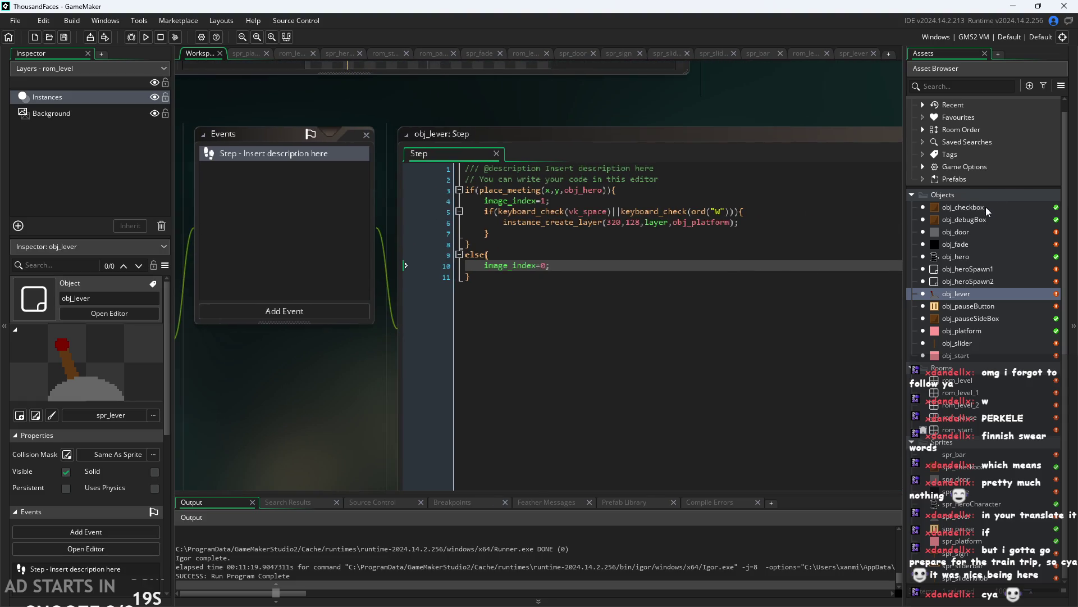
double_click(951, 257)
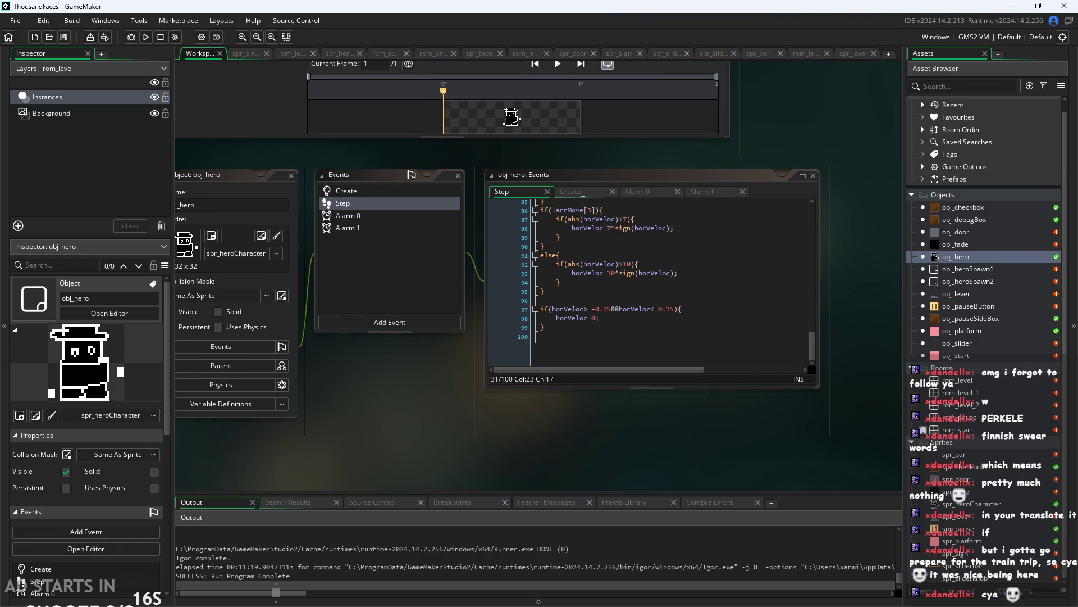
left_click(584, 193)
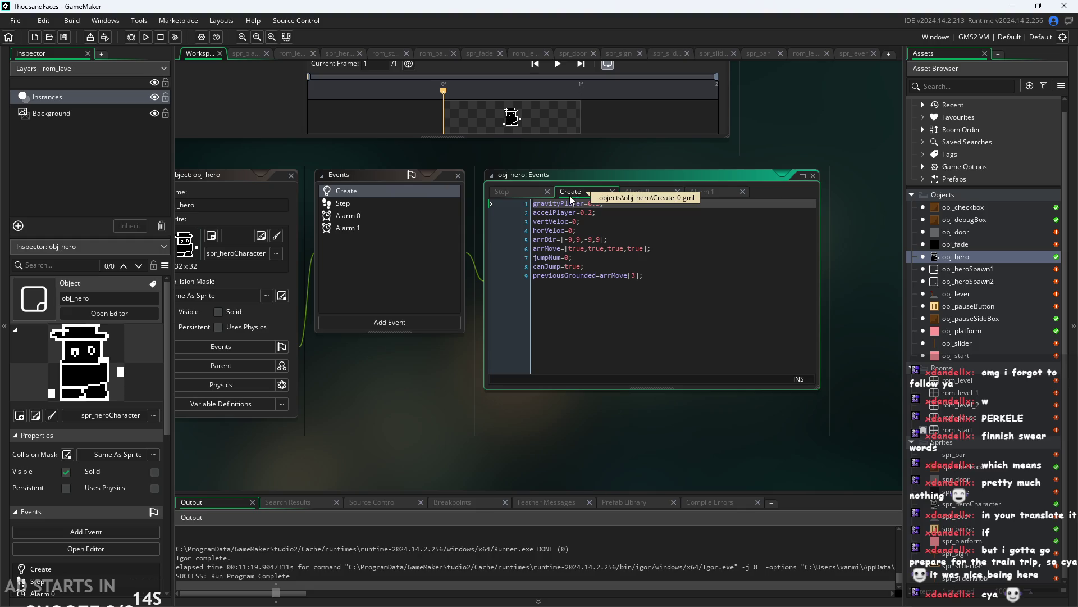
left_click(508, 192)
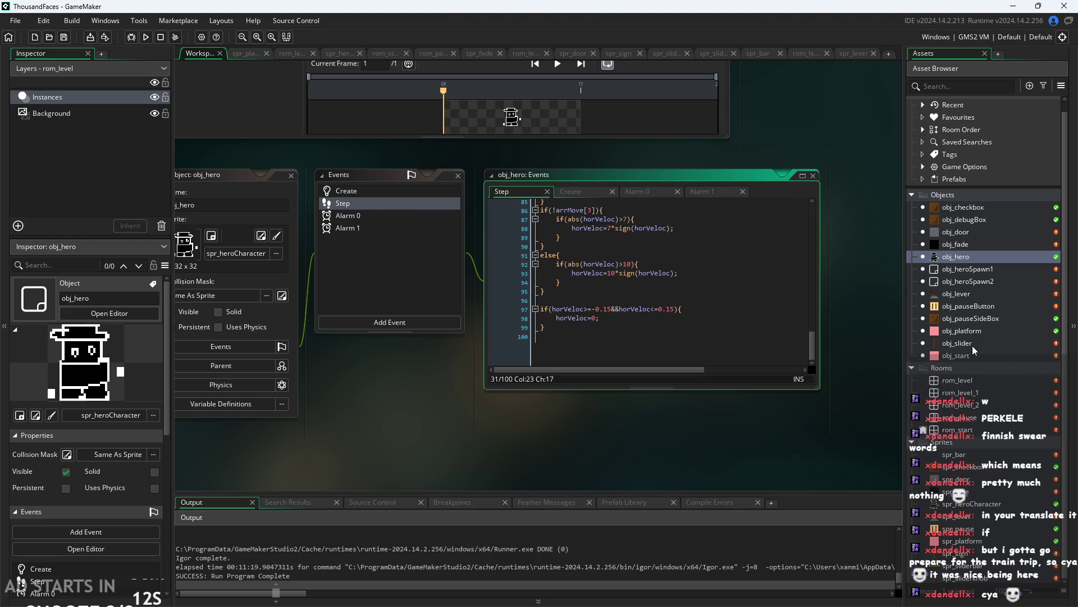
Reopen obj_lever's Step code, inspect its collision check and image_index lines, and bring up Add Event.
left_click(960, 223)
left_click(957, 257)
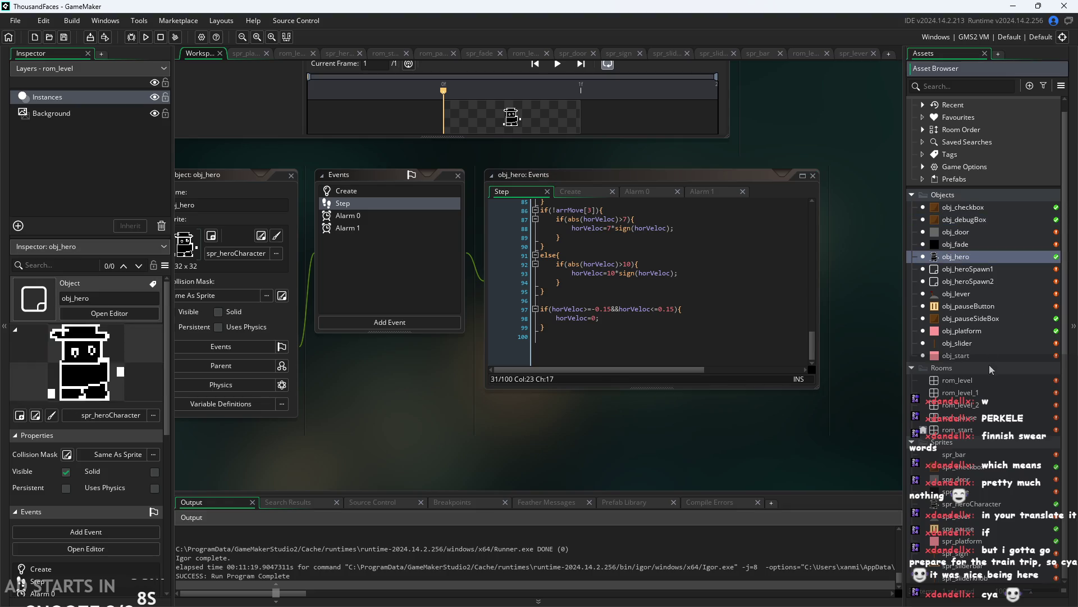
double_click(957, 343)
double_click(956, 294)
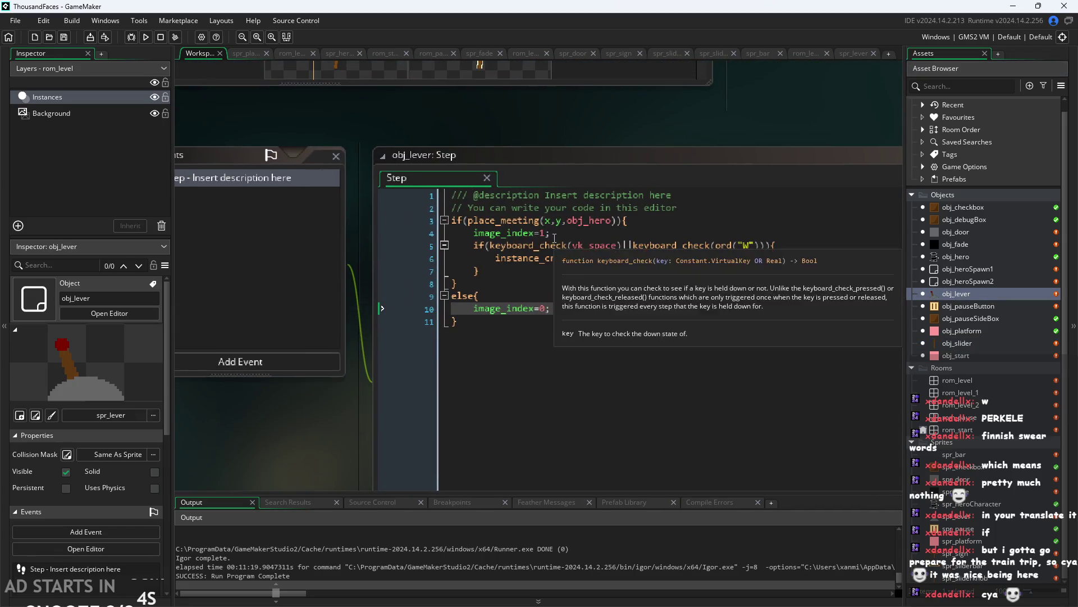
left_click(580, 220)
left_click(535, 232)
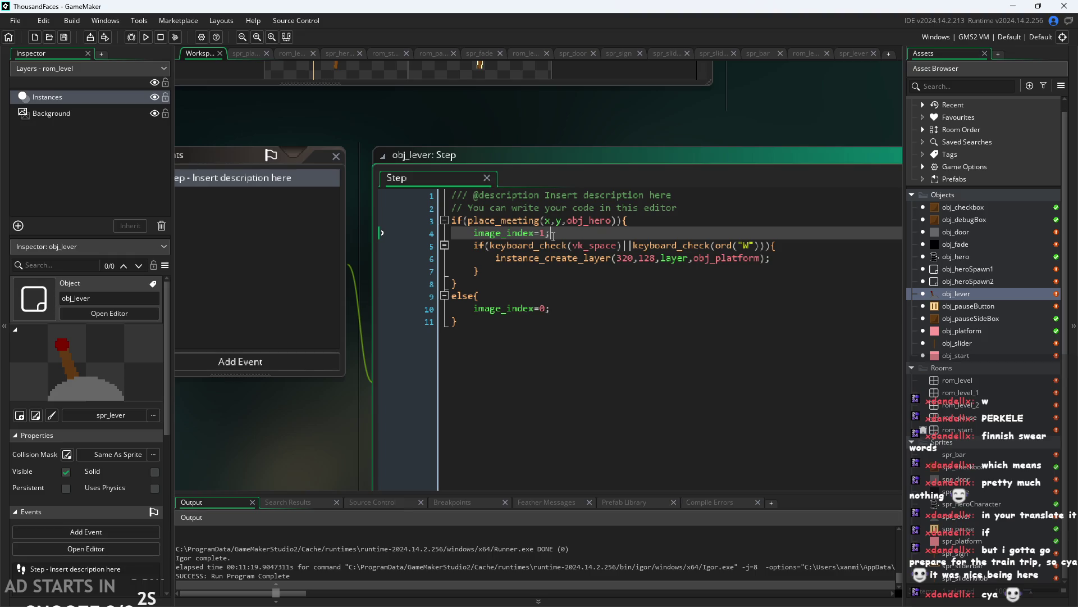
left_click(544, 308)
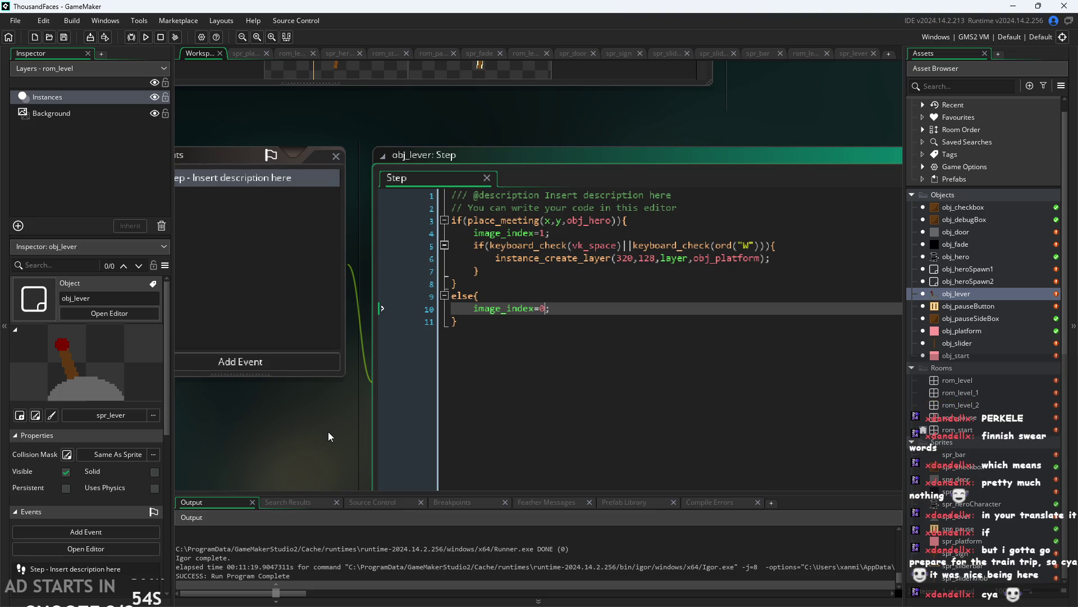
scroll(329, 437, "down", 2)
left_click(350, 373)
Add a Create event to obj_lever containing toggle=false; on line 3.
left_click(383, 379)
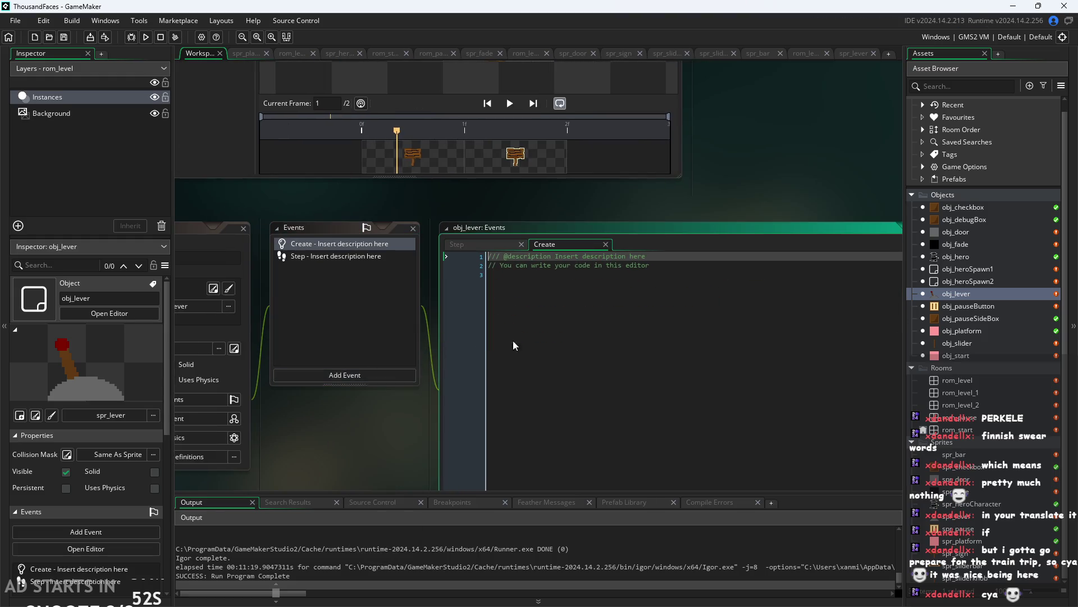
left_click(540, 273)
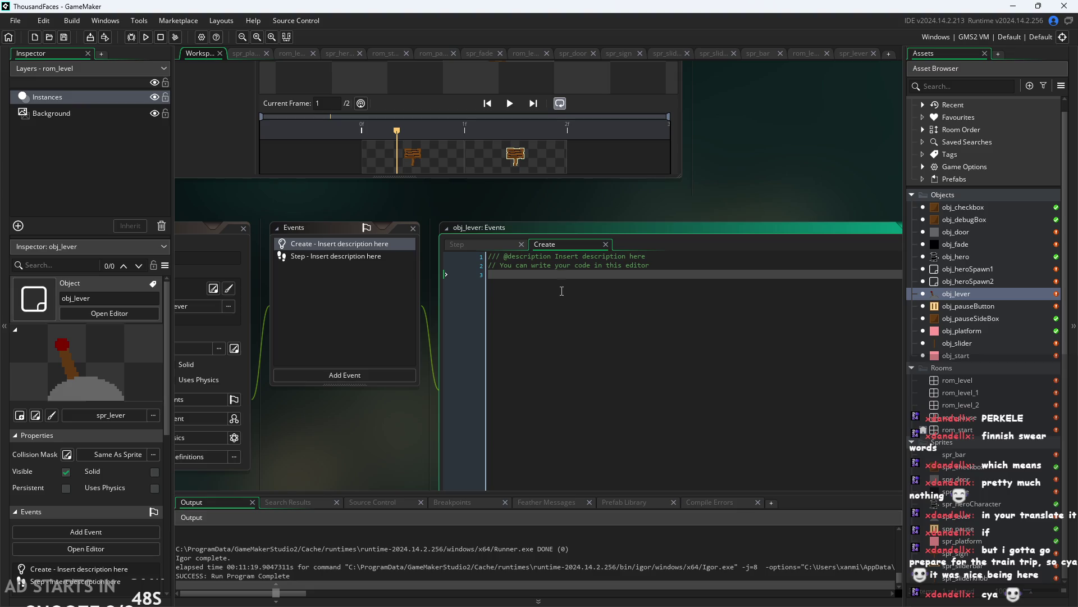
type("toggl")
type("e=fals")
type("e;")
Return to obj_lever's Step code and review the collision check and image_index=1 lines.
left_click(354, 257)
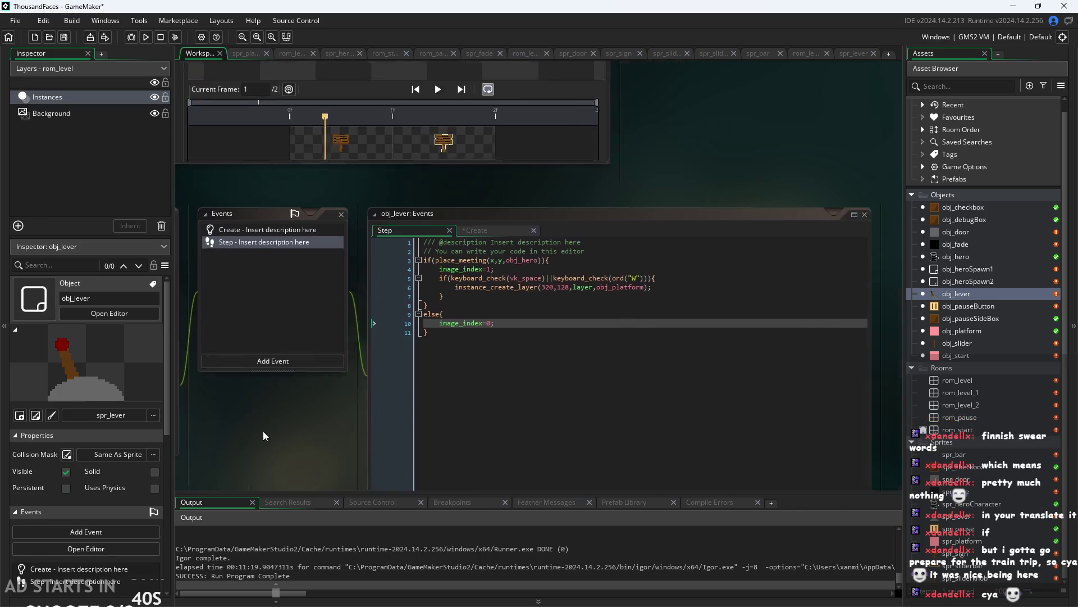
left_click(472, 227)
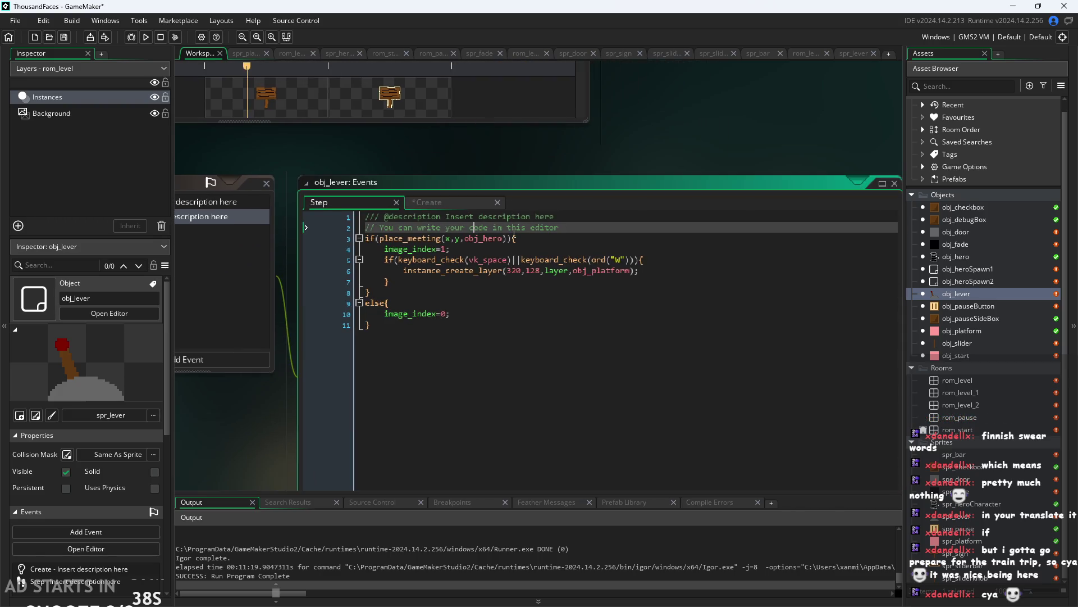
left_click(487, 238)
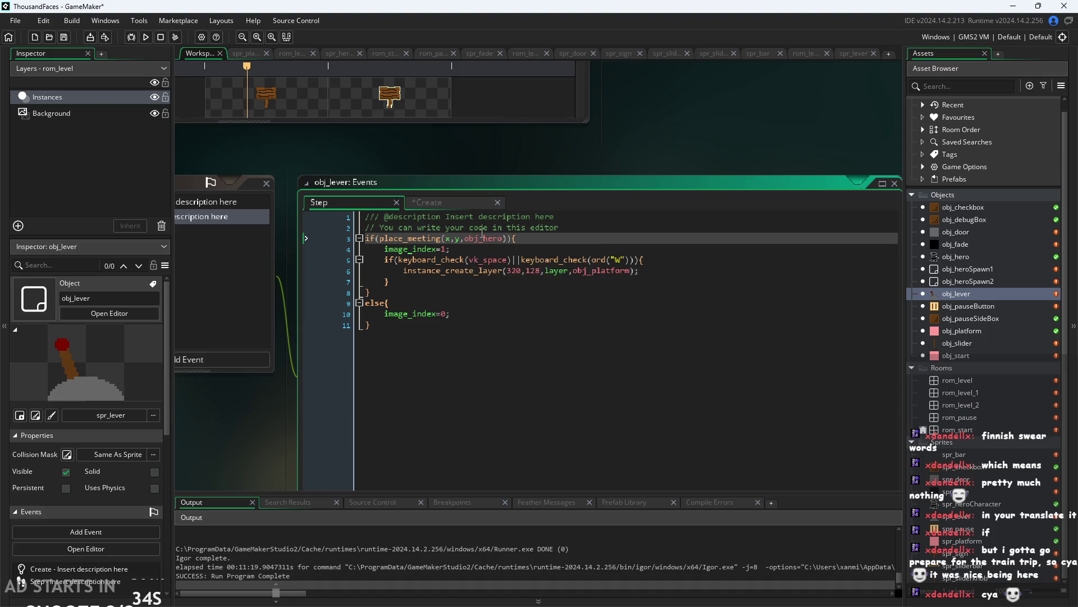
left_click(447, 250)
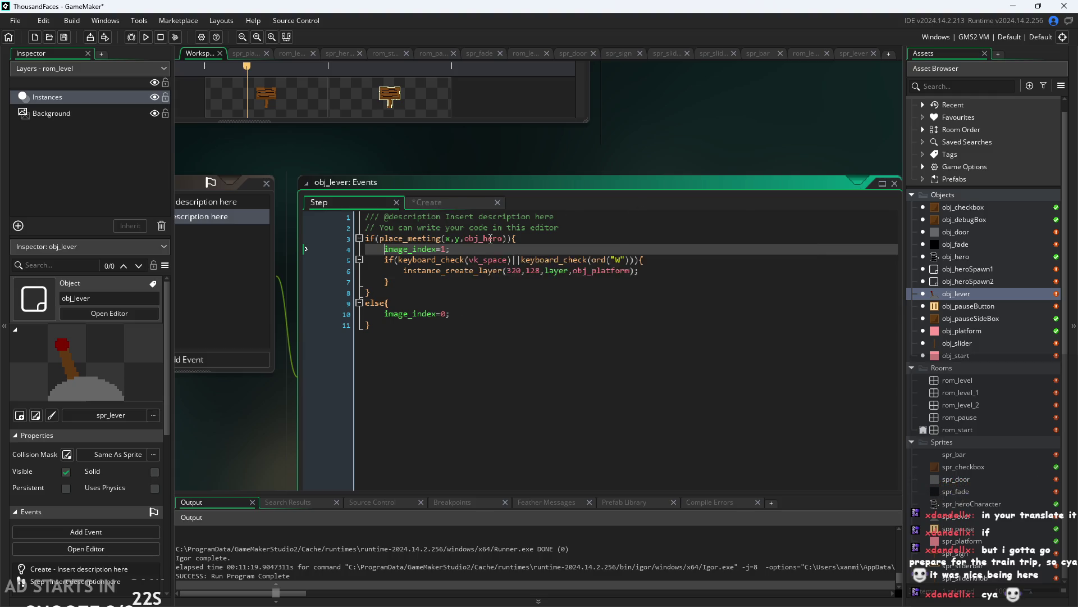
Wrap the else branch's image_index=0 line in an if(toggle){...} block.
left_click(407, 303)
key("Return")
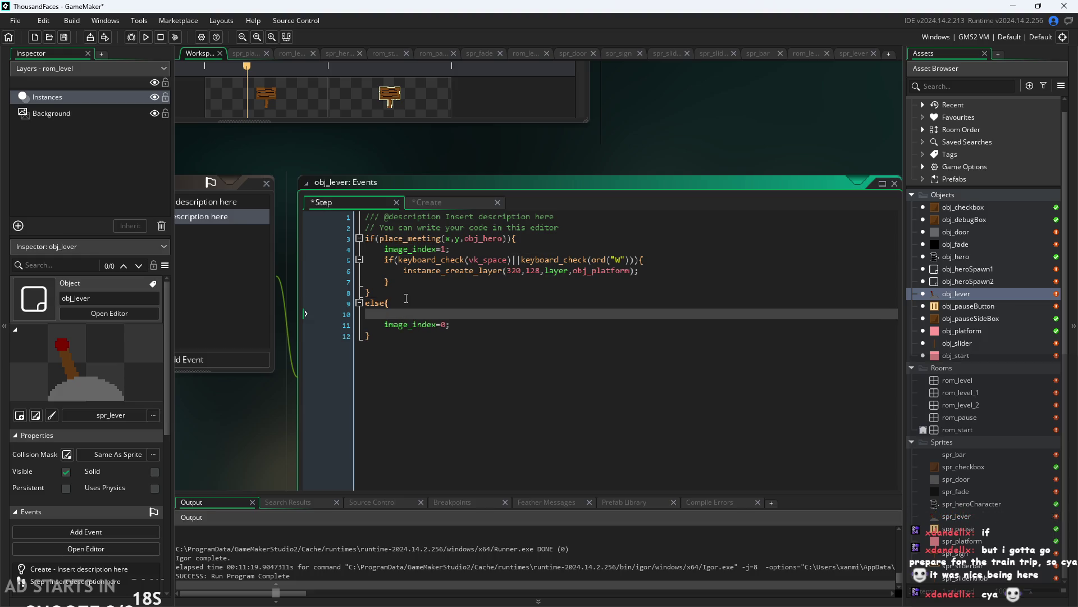
type("if(tig")
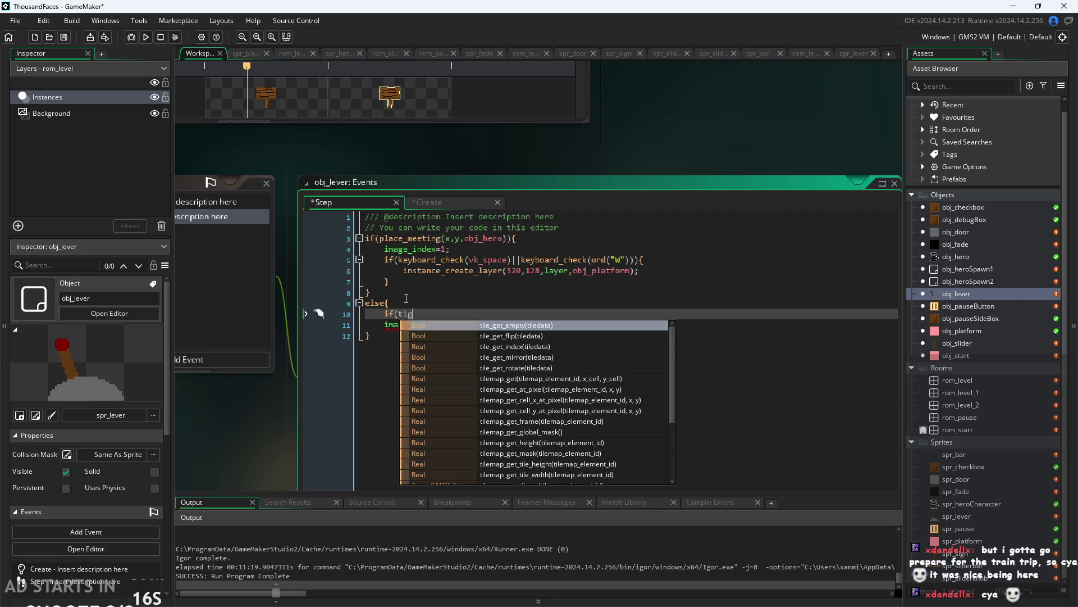
key("BackSpace")
key("BackSpace")
type("oggle")
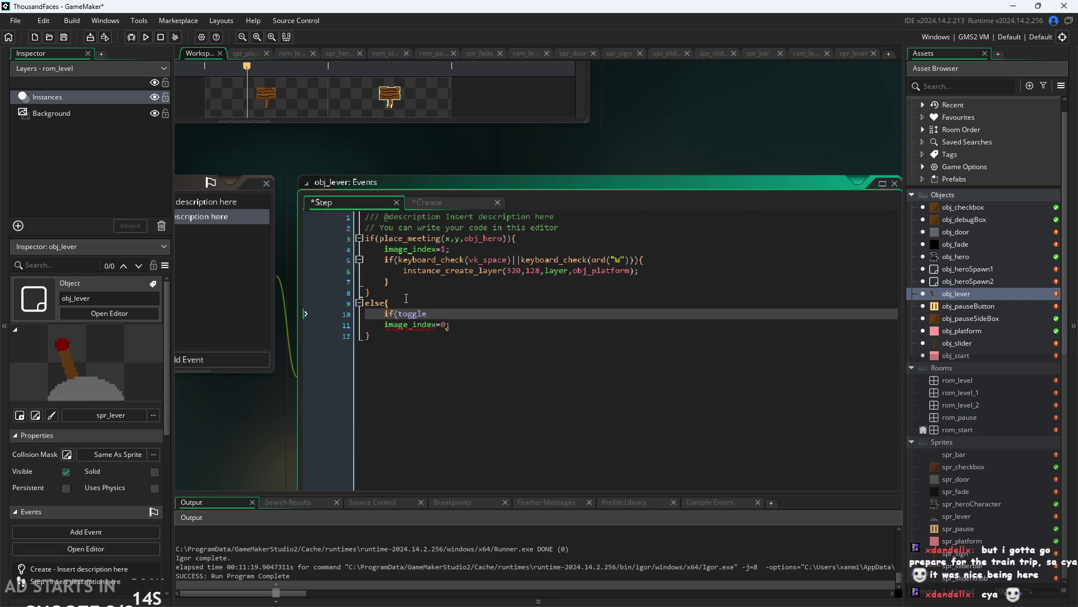
type("){")
key("Down")
key("Down")
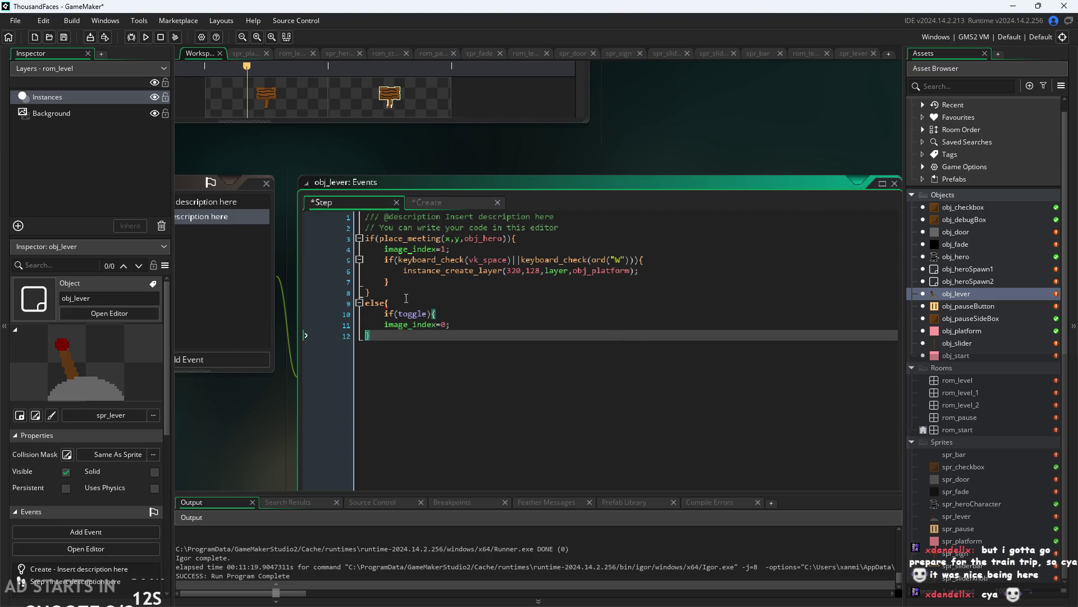
key("Return")
Add an else{image_index=...} line below the toggle block for the alternate frame.
key("Return")
key("Up")
key("Up")
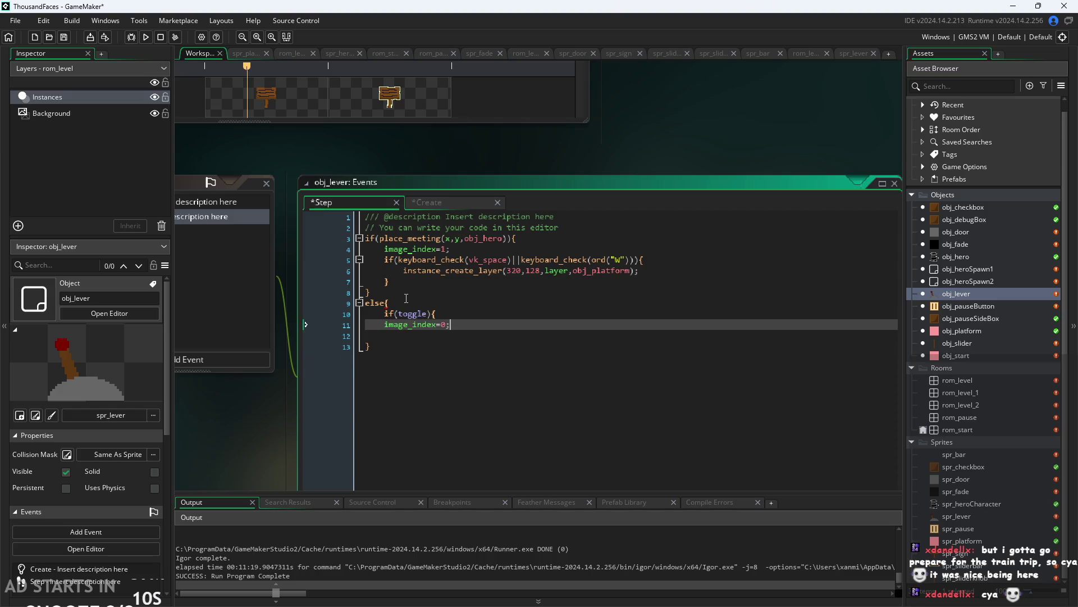
key("Down")
key("Return")
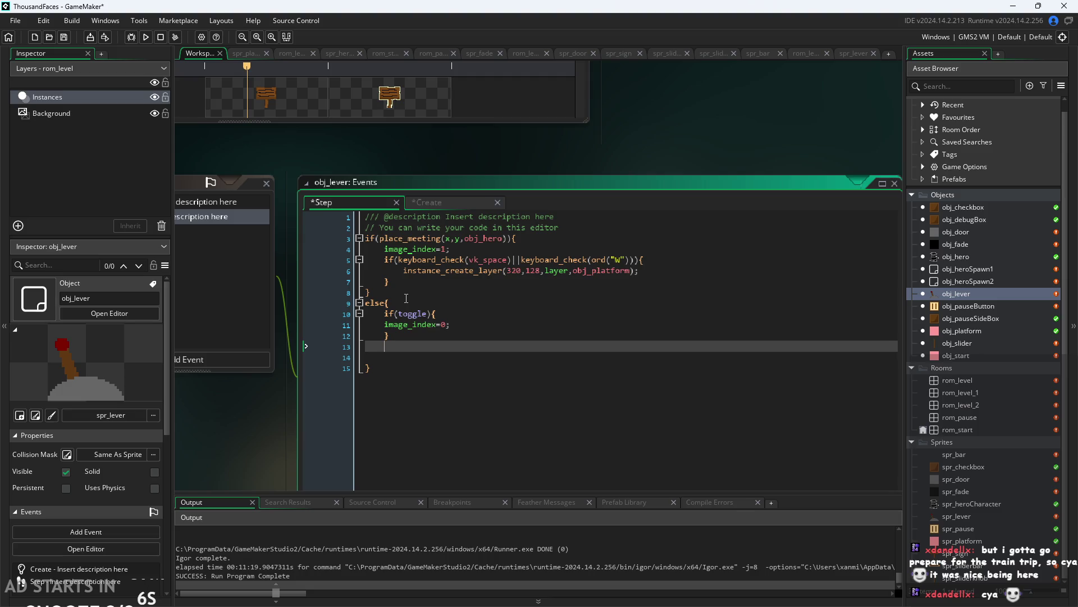
type("else{")
type("image_i")
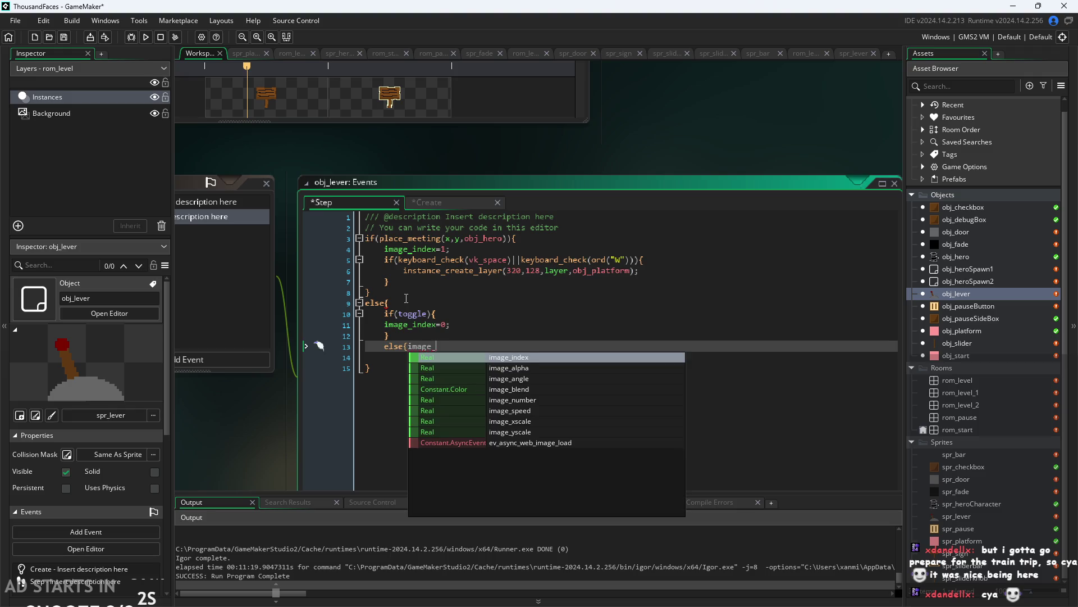
key("Return")
type("=")
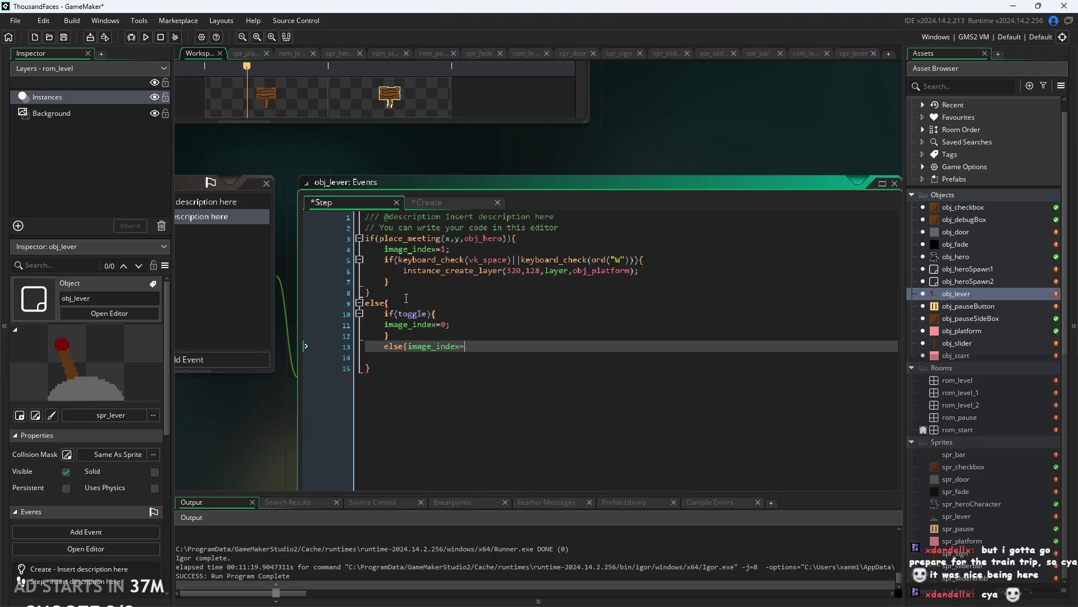
type("3")
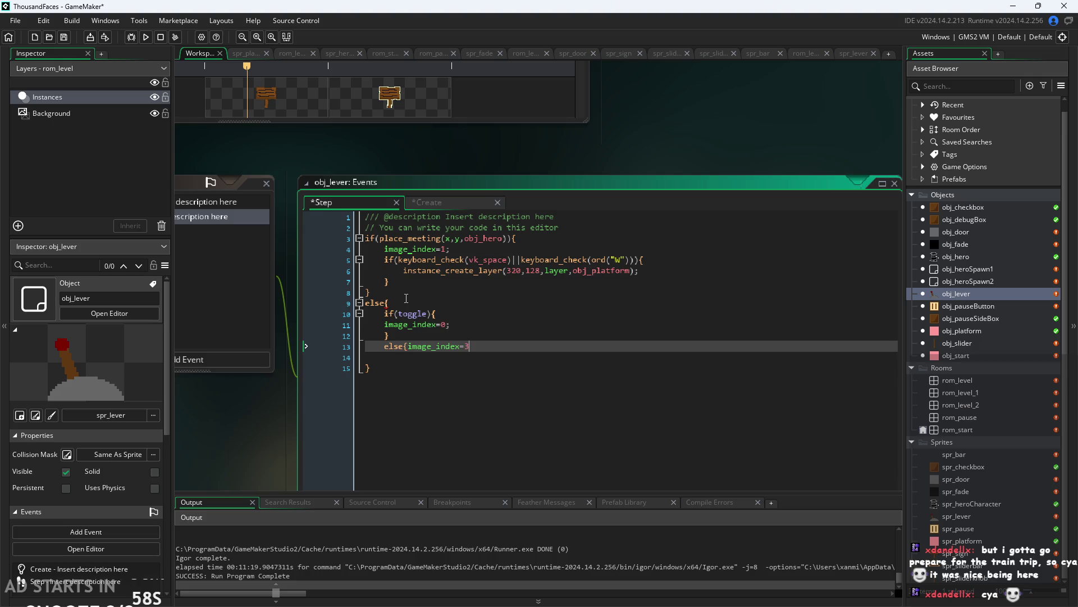
type("}")
type(";")
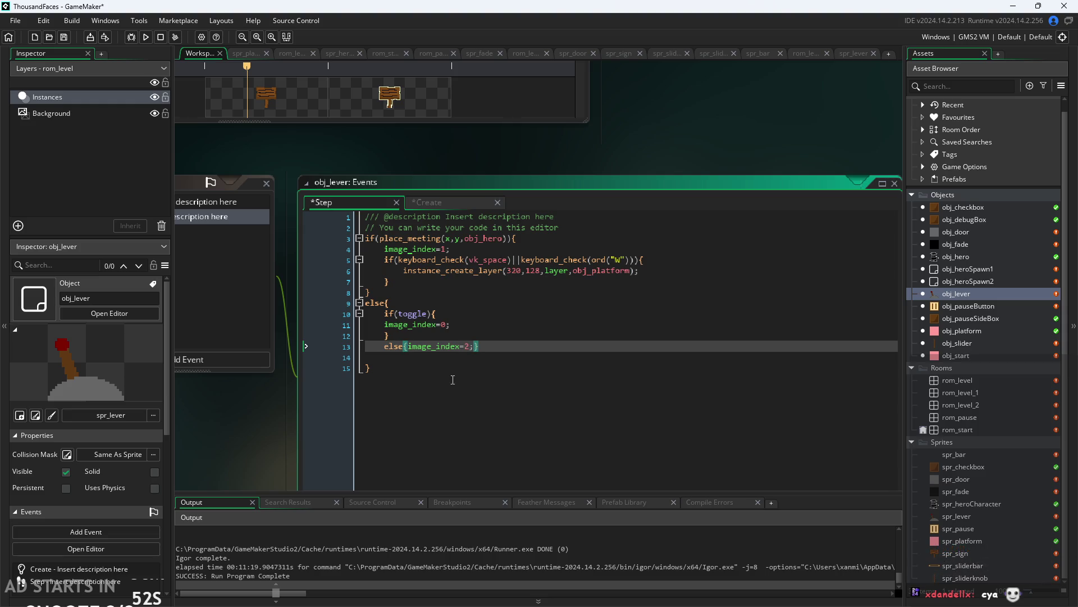
key("Up")
key("Up")
key("Up")
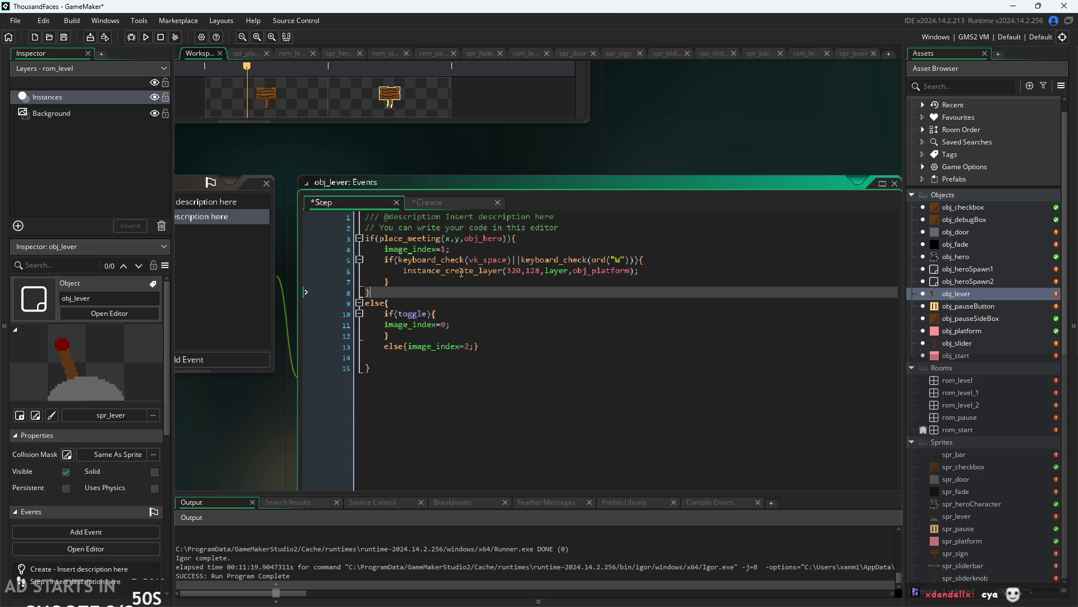
Wrap line 4's image_index=1 in if(toggle){...} and add else{image_index=3;} beneath it.
left_click(494, 250)
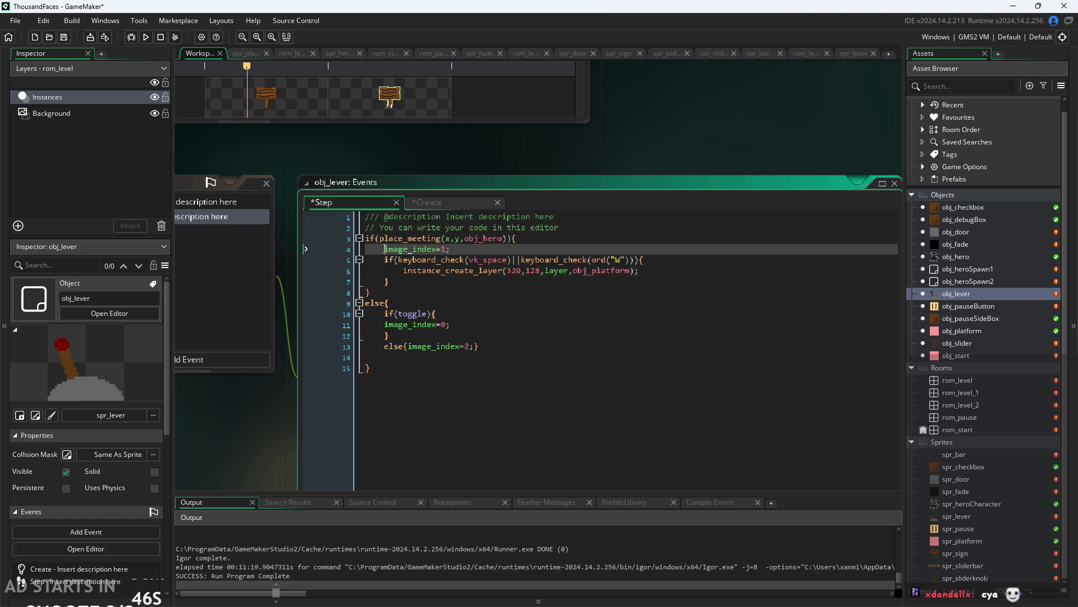
type("if(toggle")
type("){")
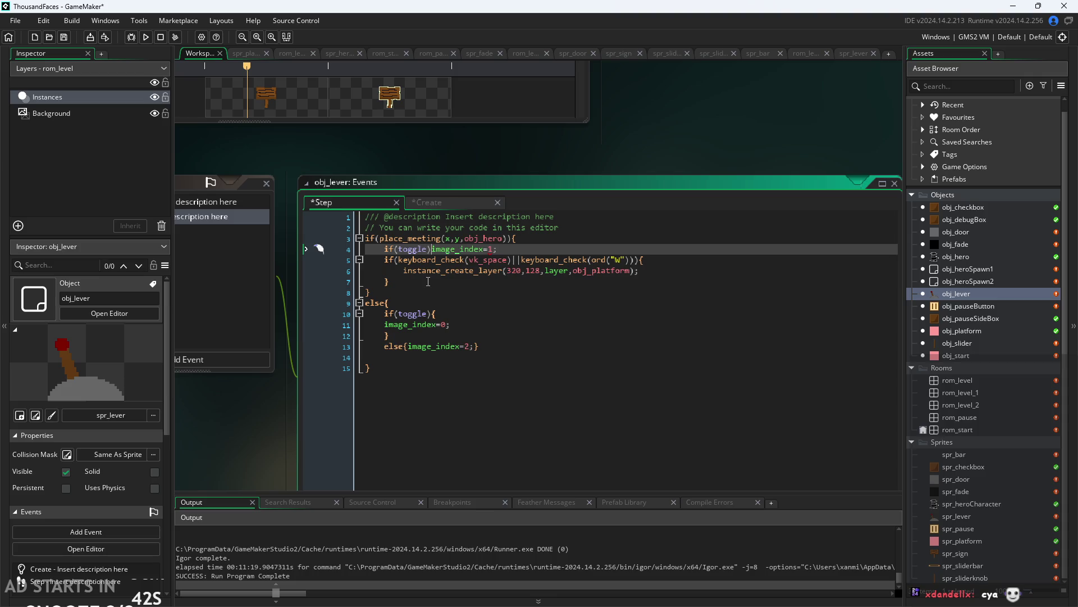
key("Right")
key("Right")
key("Right")
type(";}")
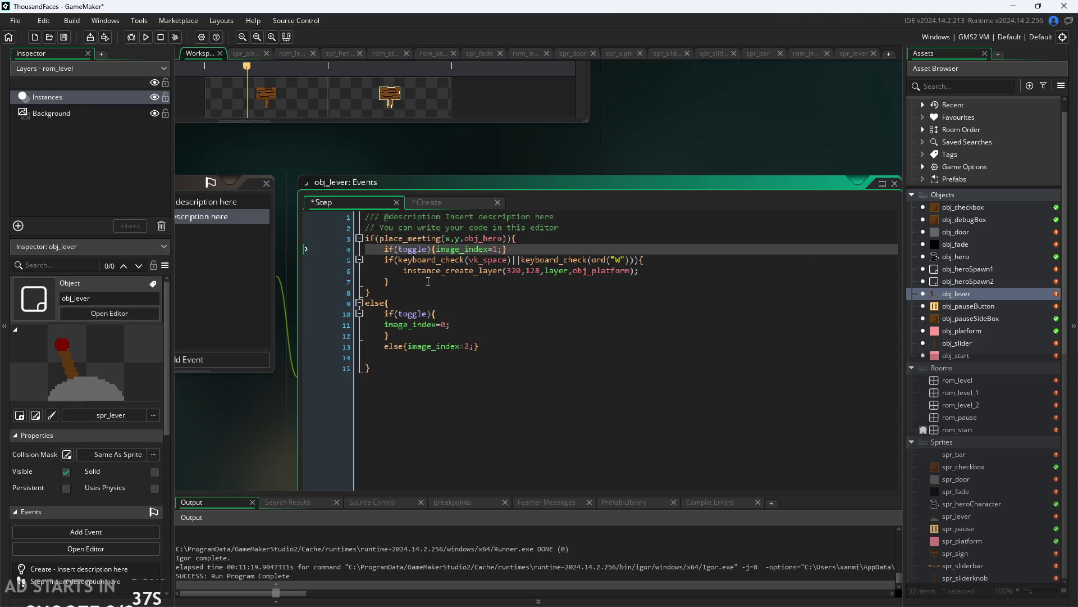
key("Return")
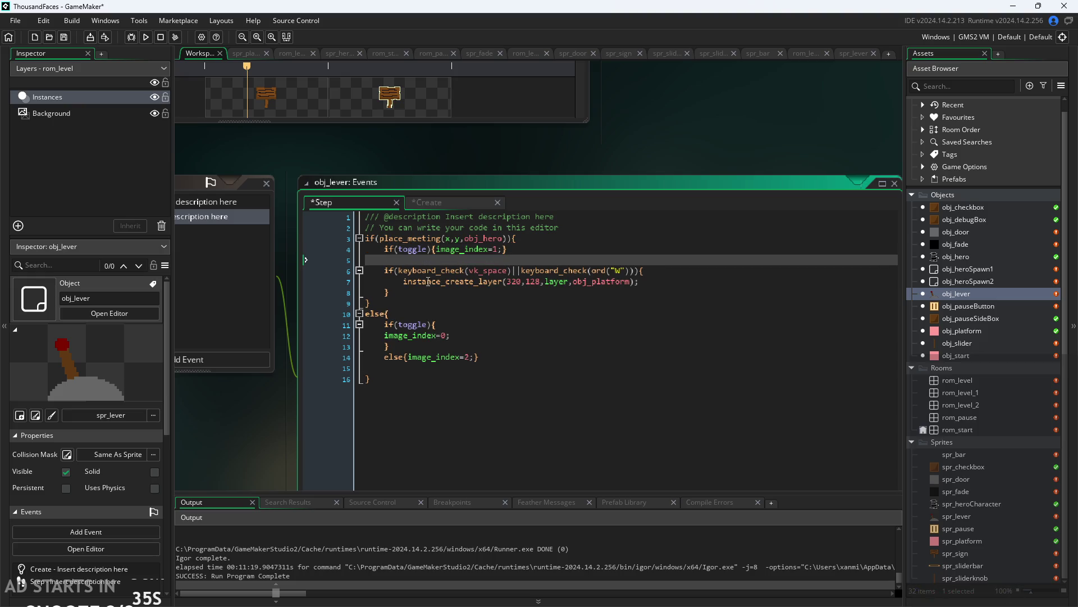
type("else{image_in")
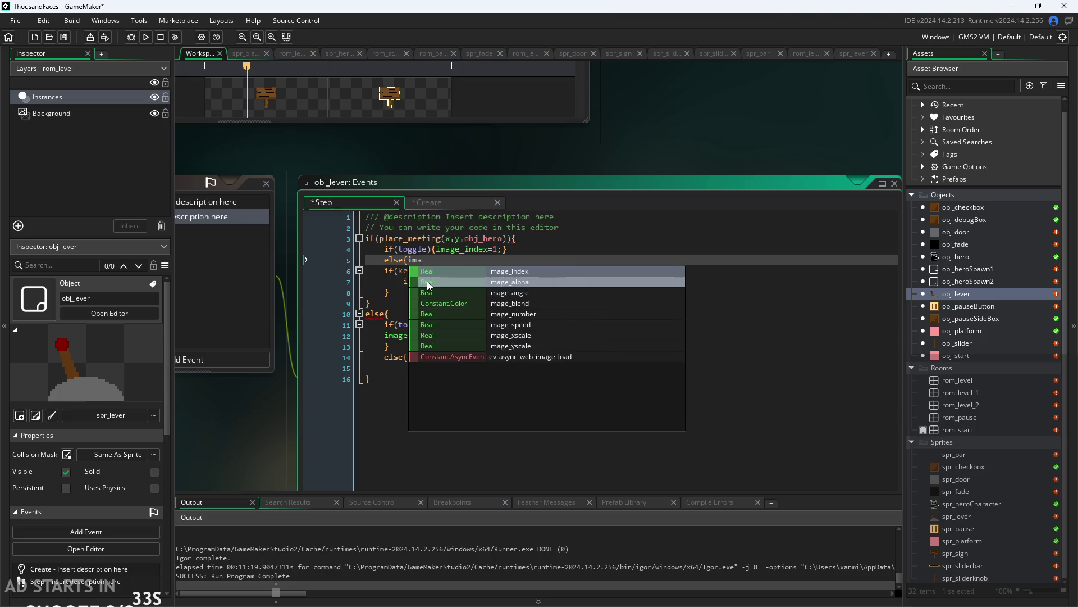
key("Return")
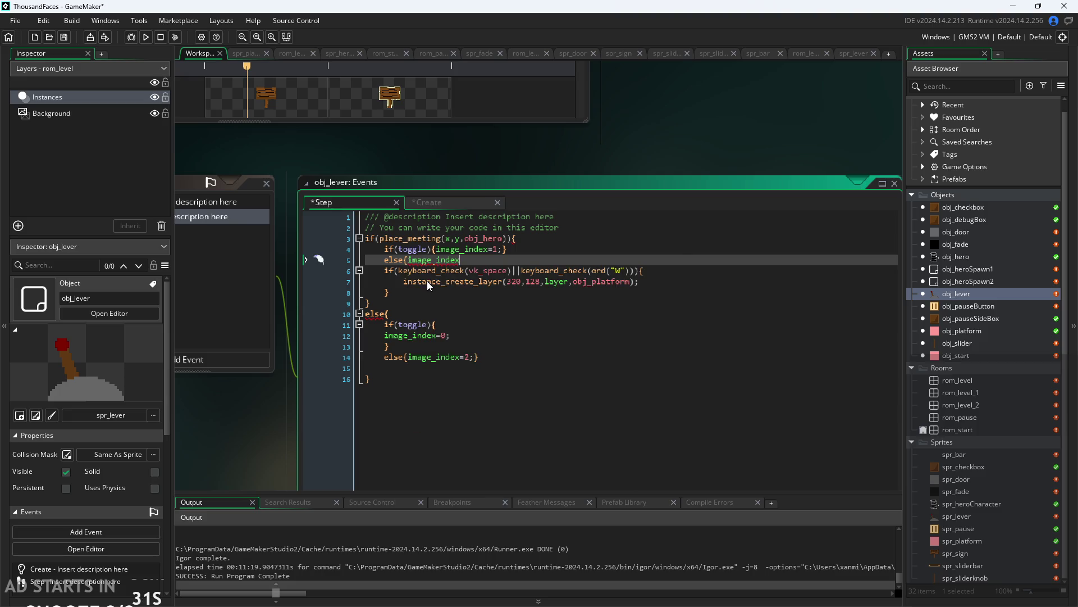
type("=3}")
key("BackSpace")
key("BackSpace")
type(";}")
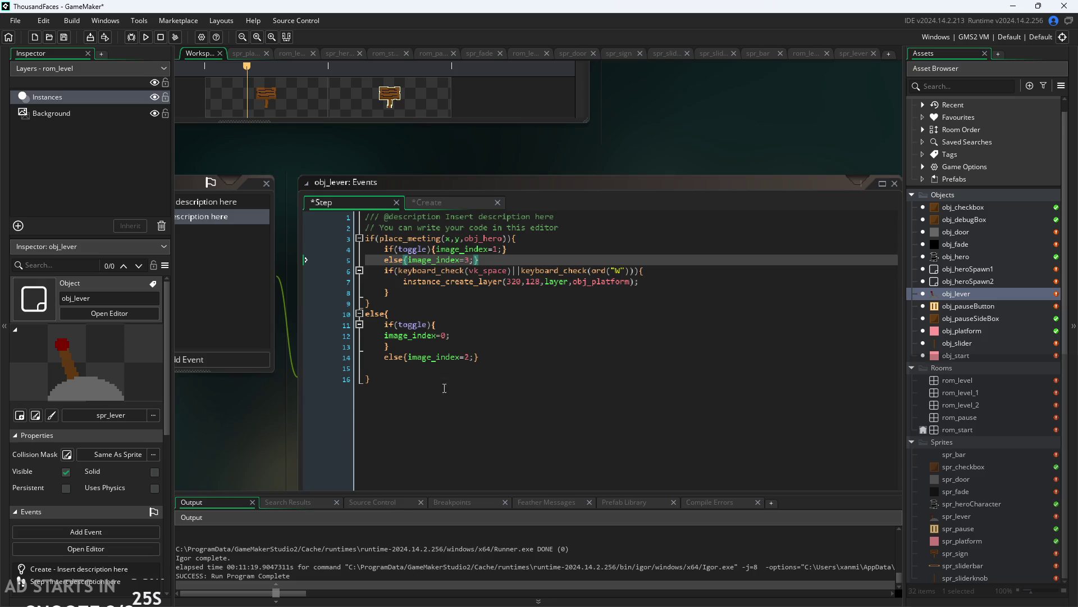
Place the caret at the end of line 6's keyboard check.
left_click(662, 271)
left_click(661, 277)
left_click(661, 271)
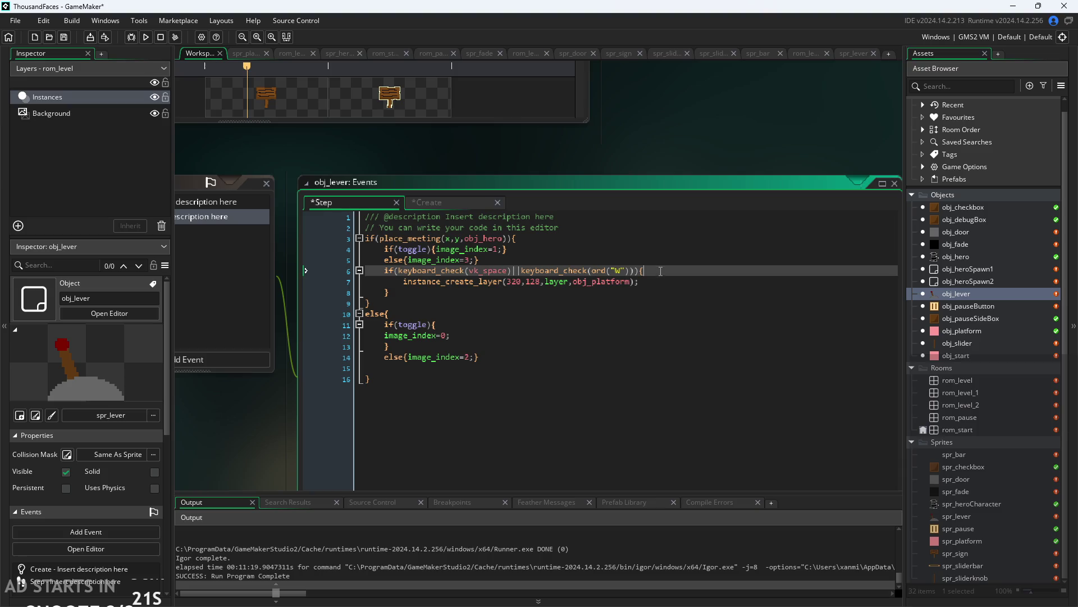
left_click(661, 278)
left_click(655, 269)
Insert an if(position_meeting(320,29,obj_platform...)) check on a new line 7.
mouse_move(505, 282)
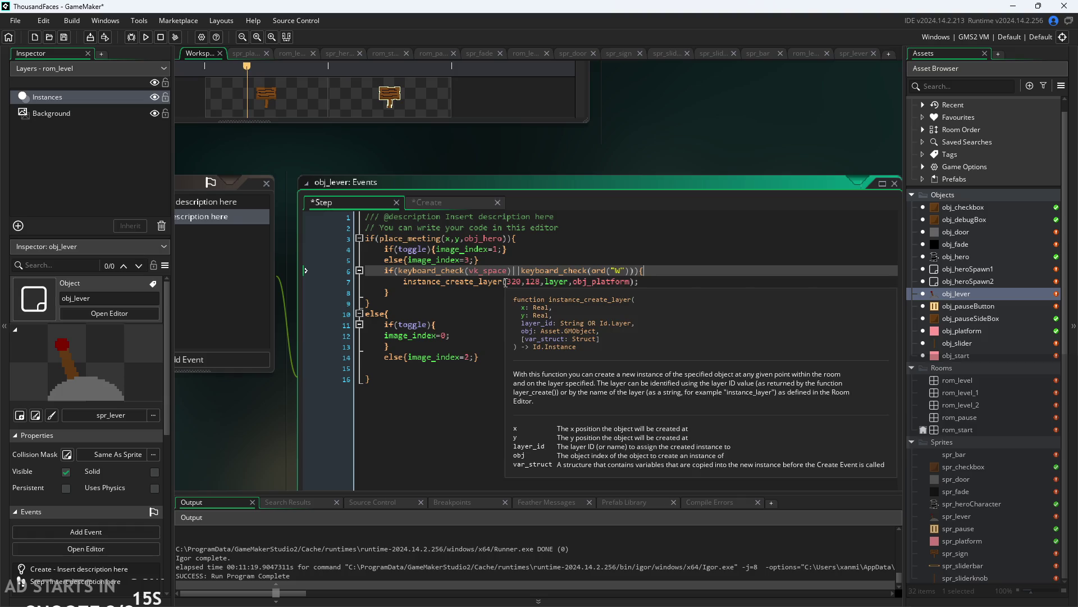
left_click(430, 280)
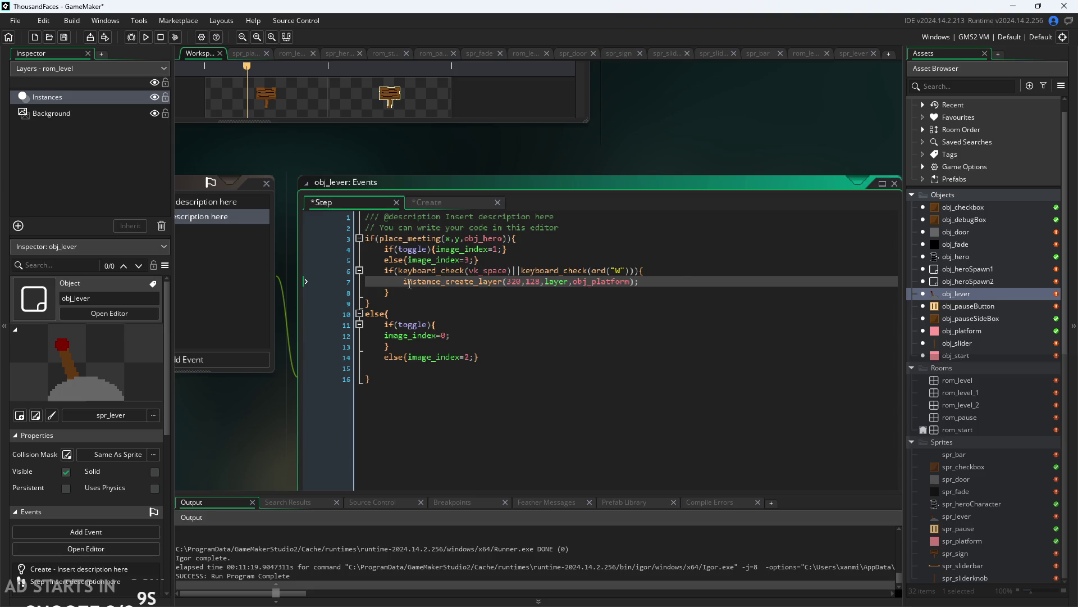
left_click(654, 272)
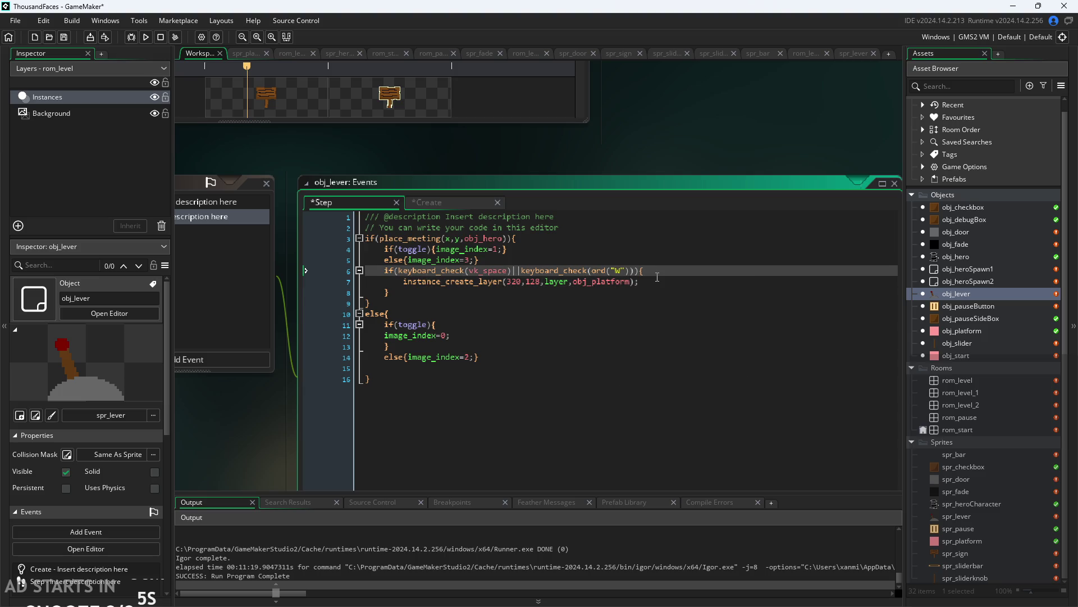
key("Return")
type("if(")
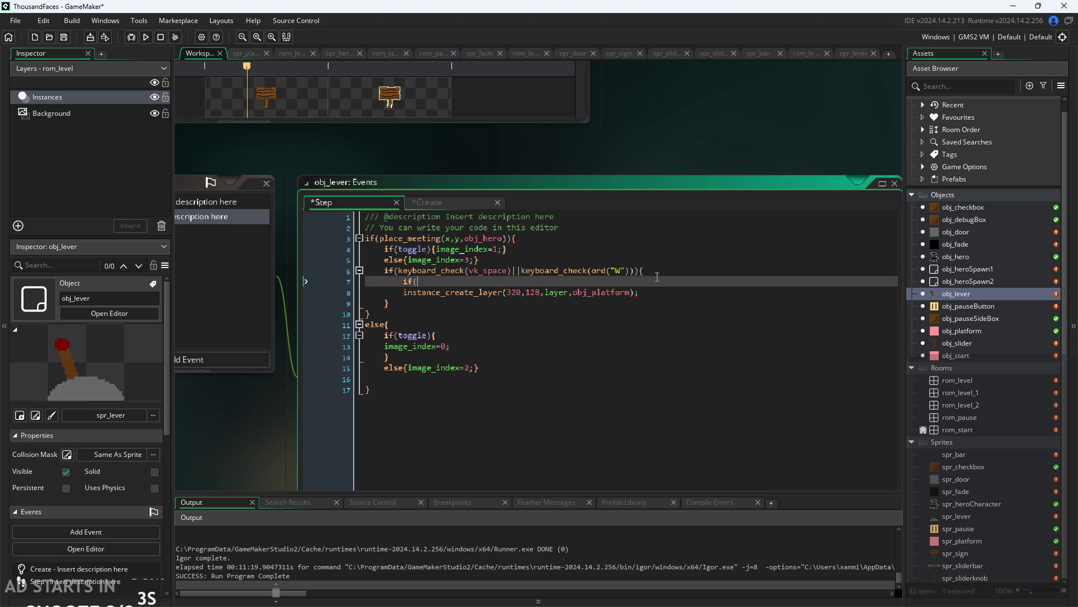
type("point")
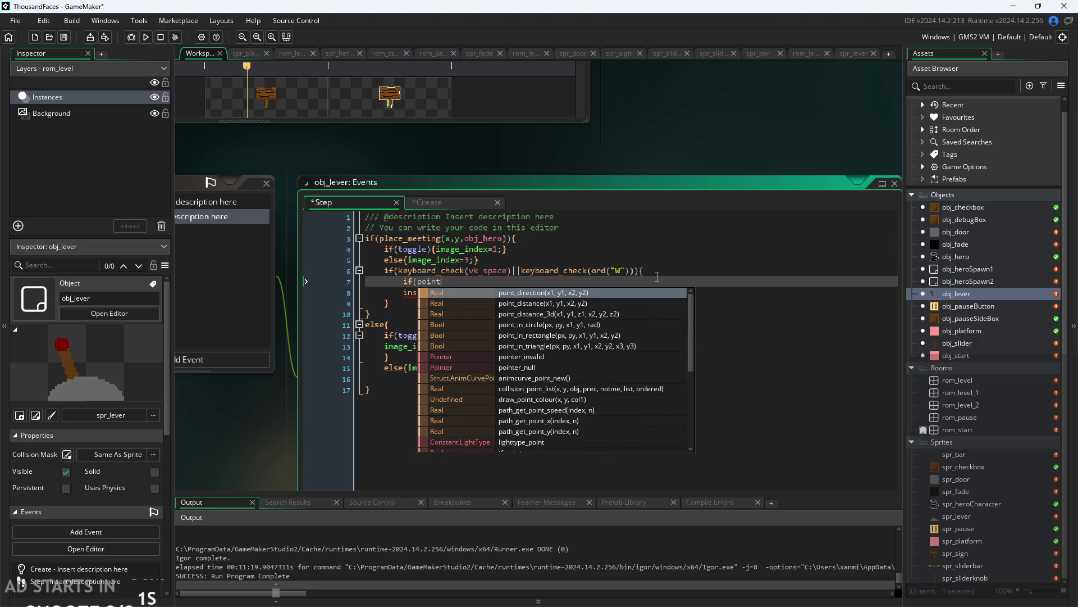
type("_meet")
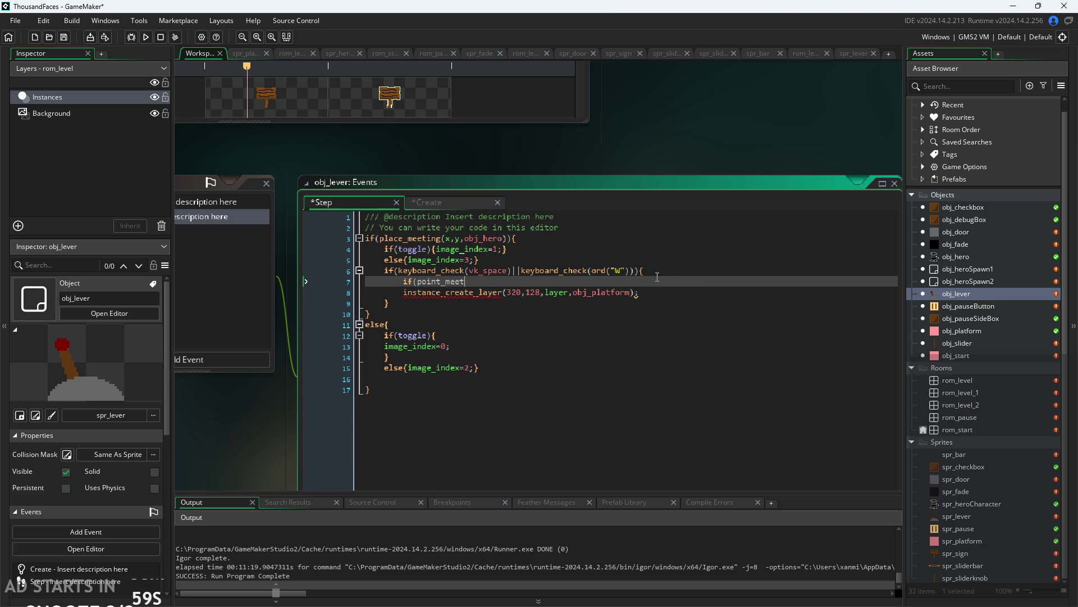
key("BackSpace")
key("BackSpace")
key("BackSpace")
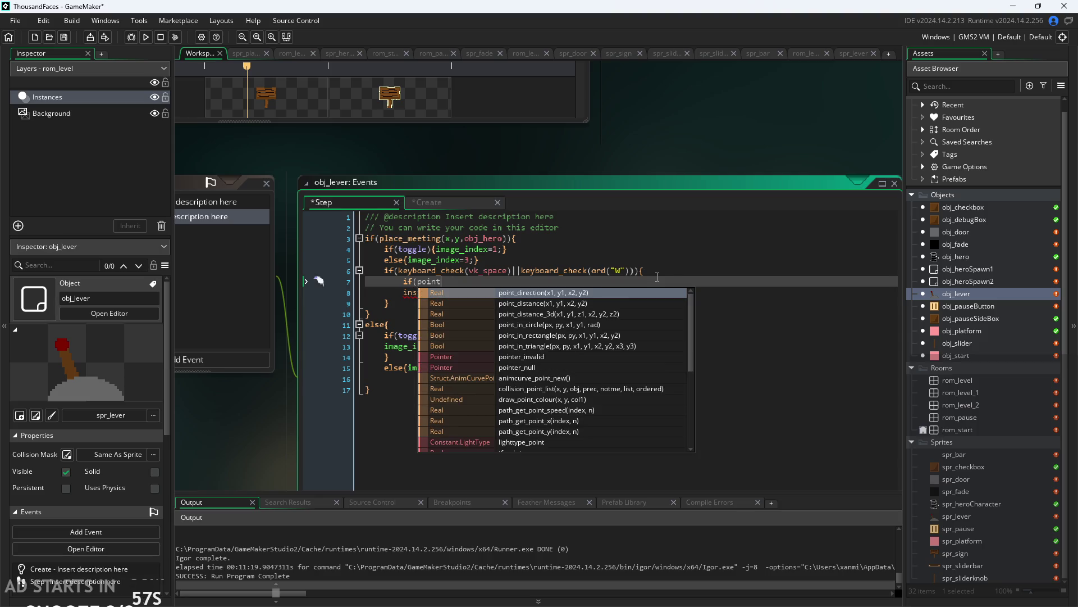
type("_")
key("BackSpace")
key("BackSpace")
key("BackSpace")
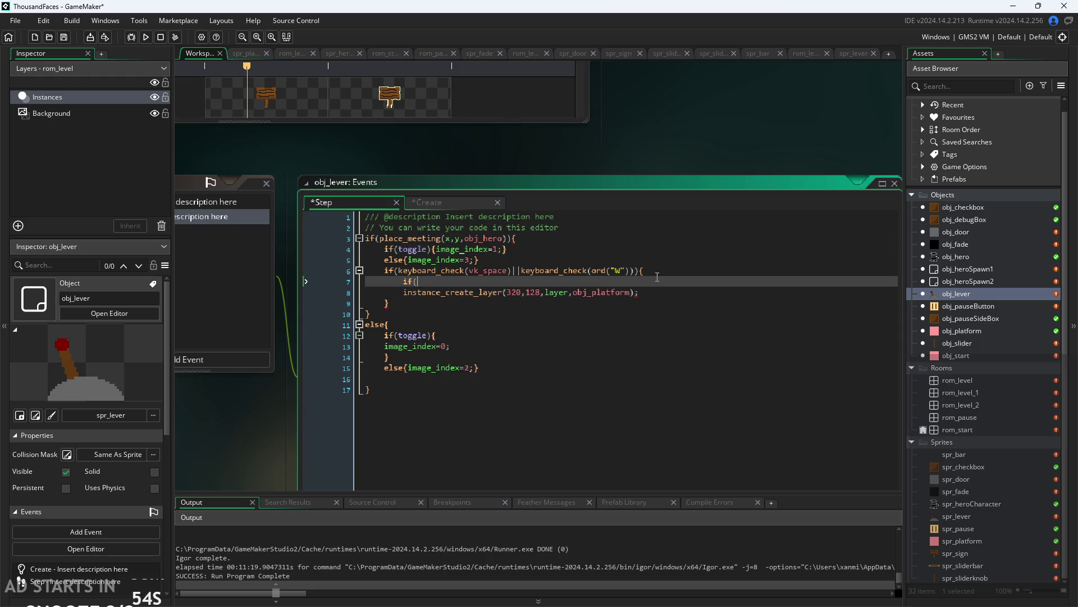
type("position")
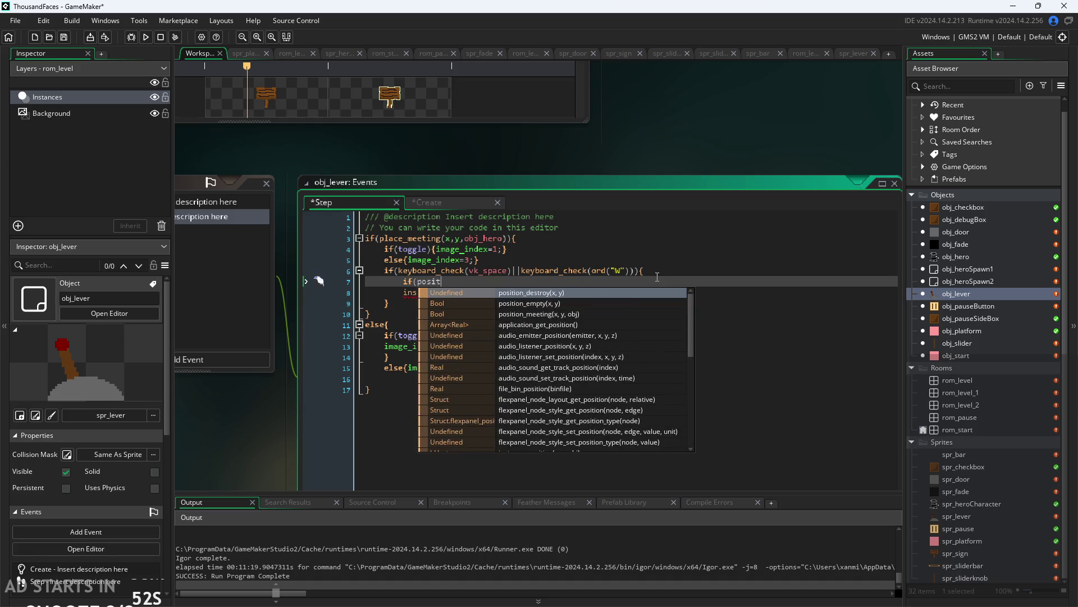
type("_mee")
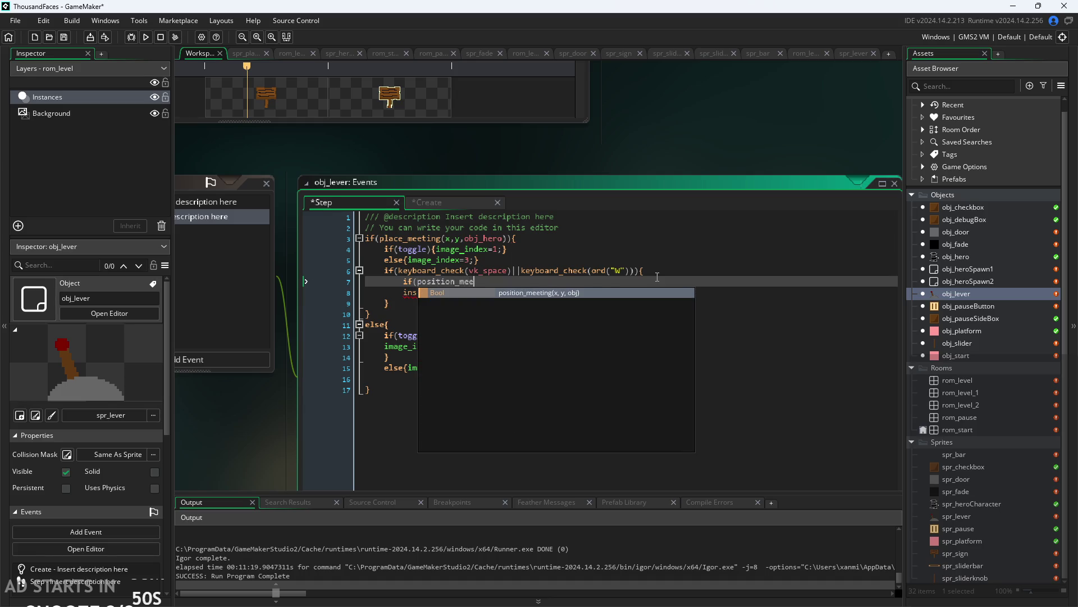
key("Return")
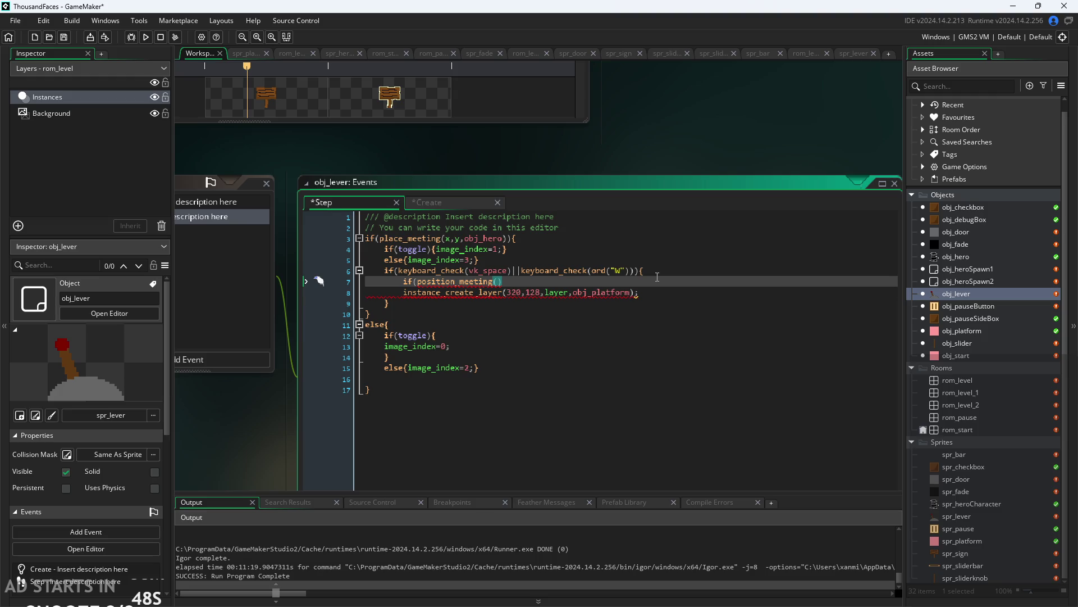
type("320")
type(",")
type("29")
type(",o")
type("bj_pkla")
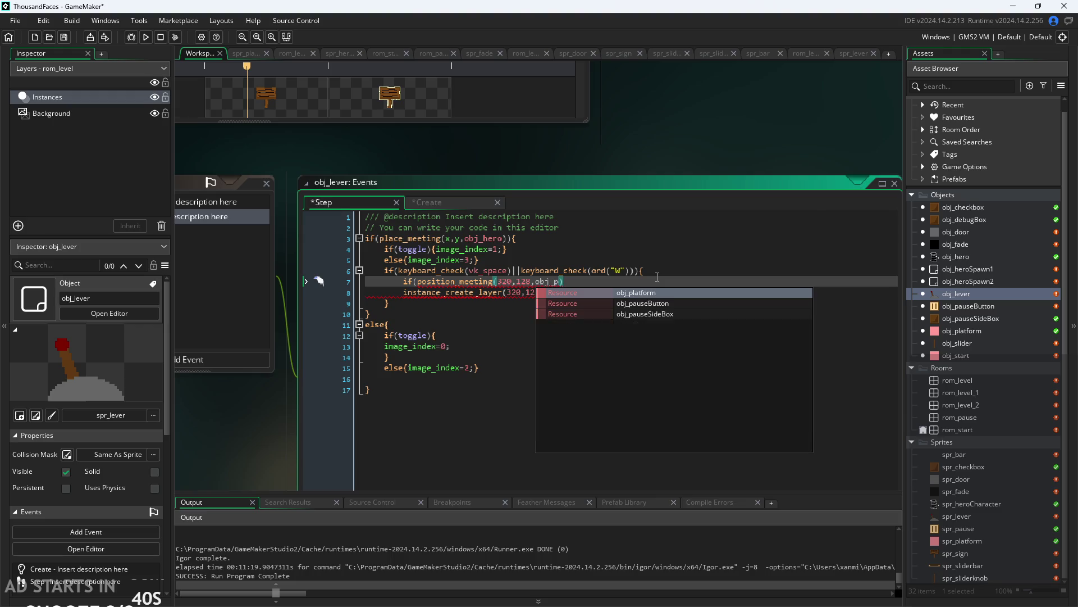
key("BackSpace")
type("l")
key("Return")
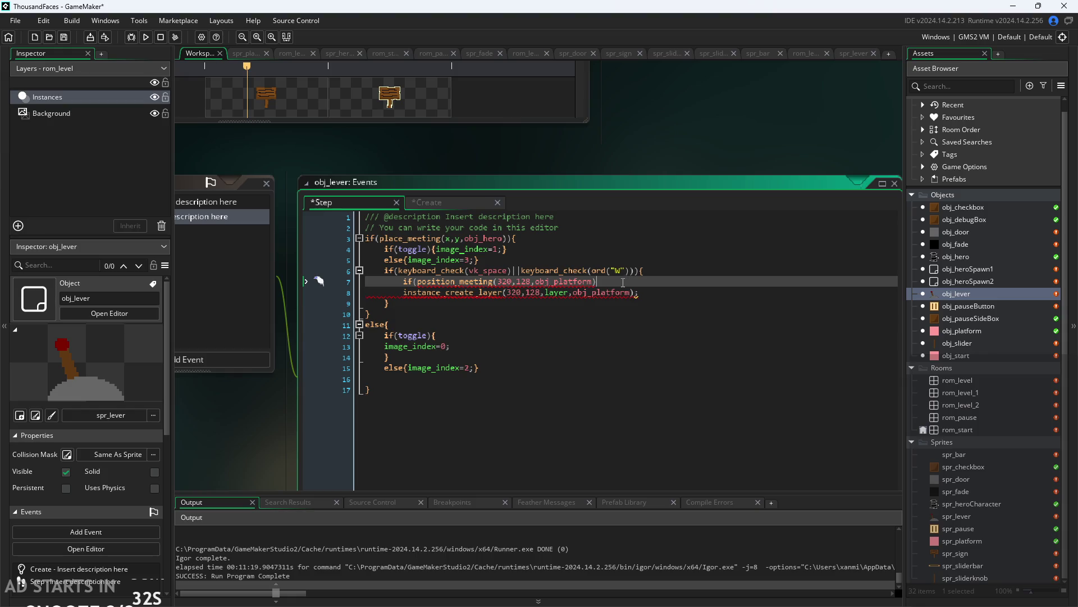
Delete the position_meeting line so instance_create_layer directly follows the key check.
left_click_drag(623, 282, 298, 289)
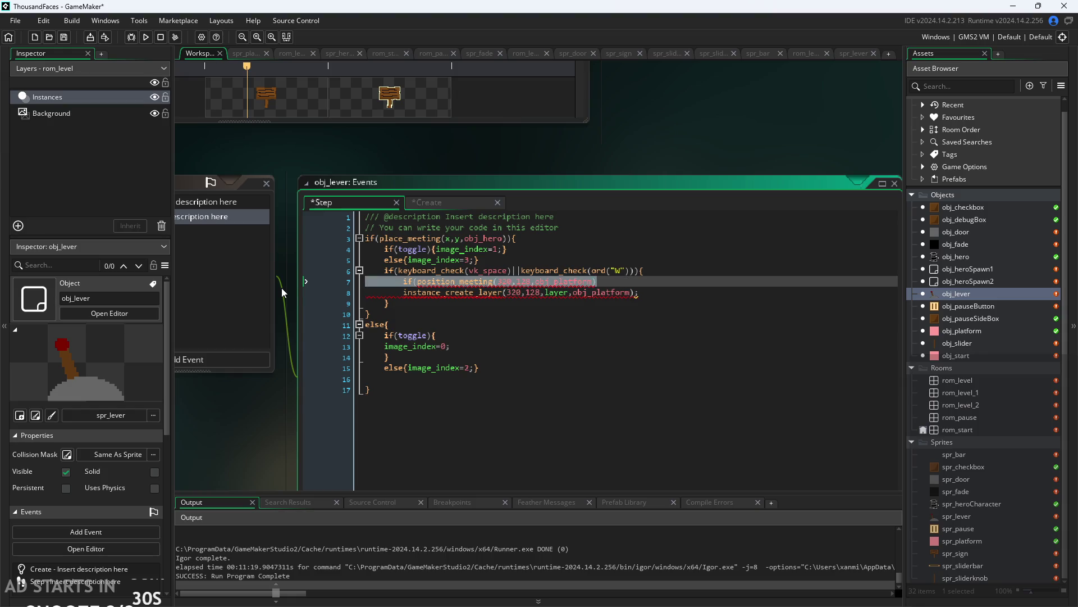
key("BackSpace")
key("Delete")
Insert an if(toggle) line above the indented obj_platform creation call.
left_click(666, 283)
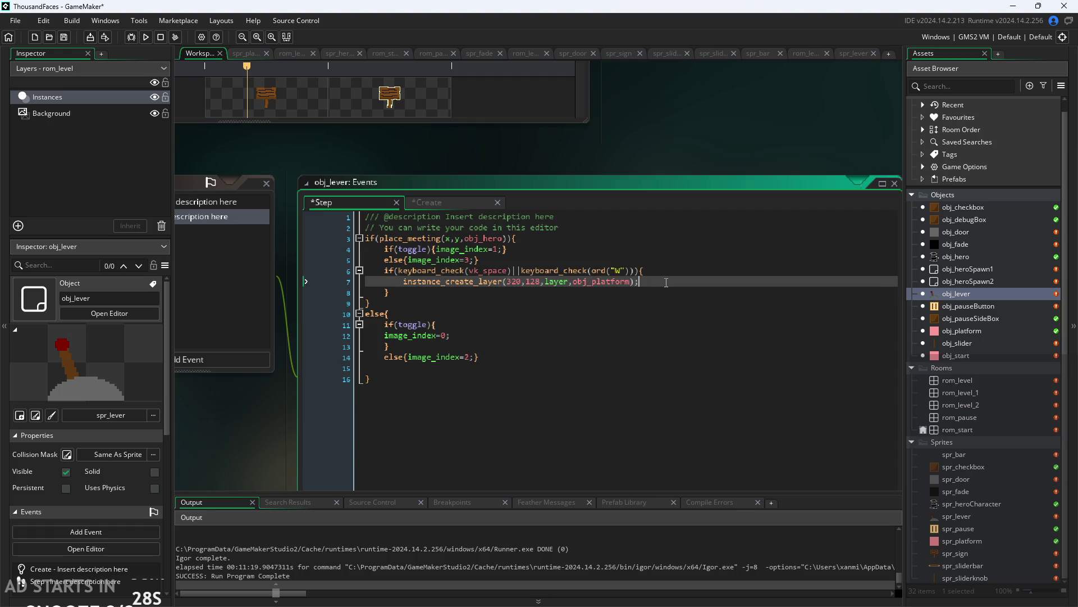
left_click(469, 270)
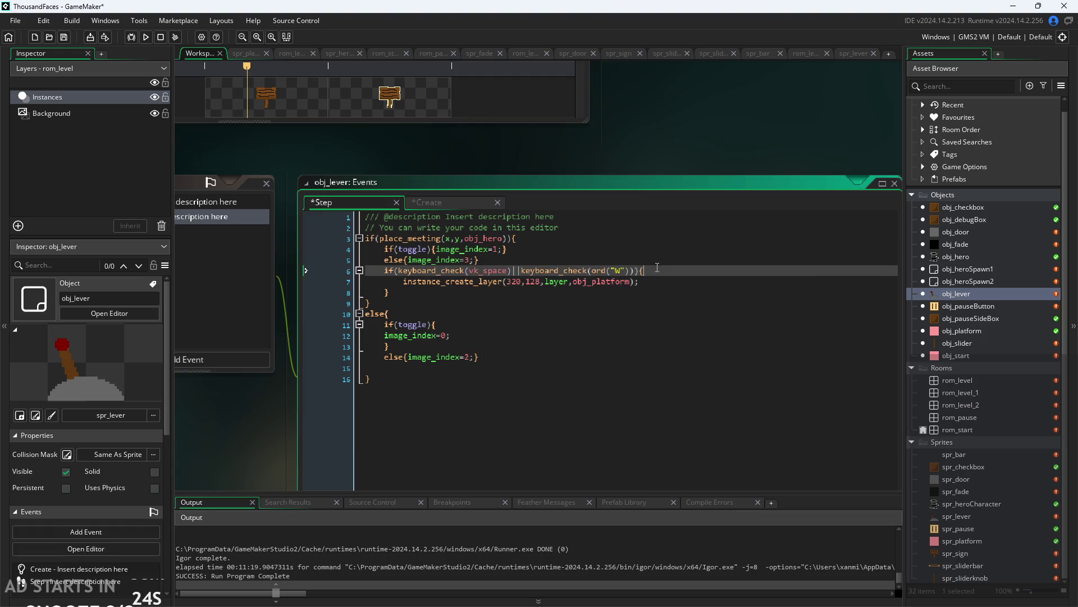
key("Return")
key("Down")
key("Tab")
key("Up")
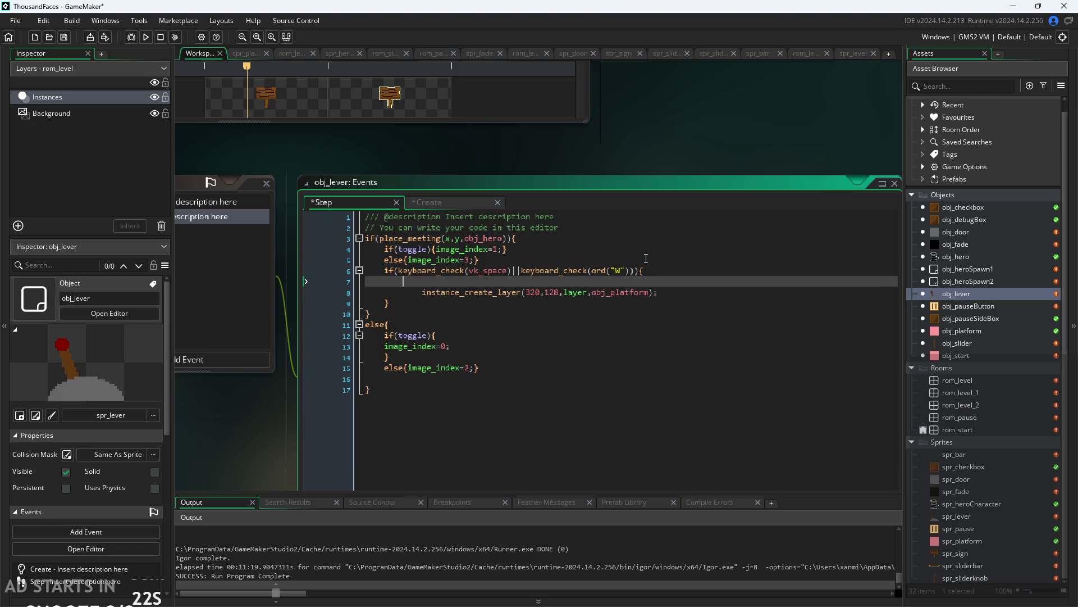
type("f(toggle")
type(")")
key("Up")
key("Up")
key("Up")
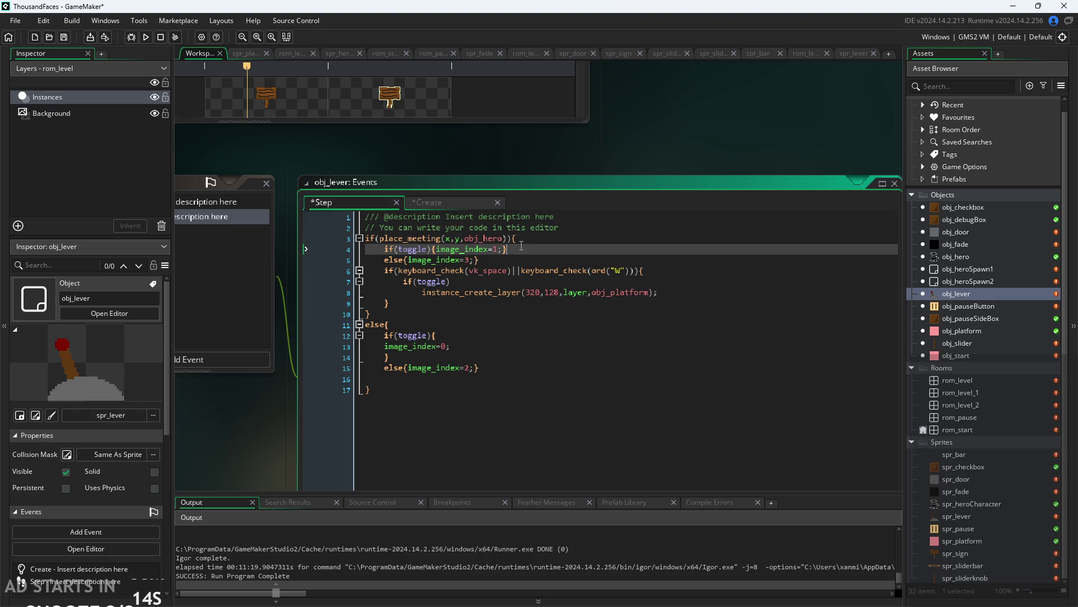
Change the Create event's toggle=false to toggle=true and return to the Step code.
left_click(454, 206)
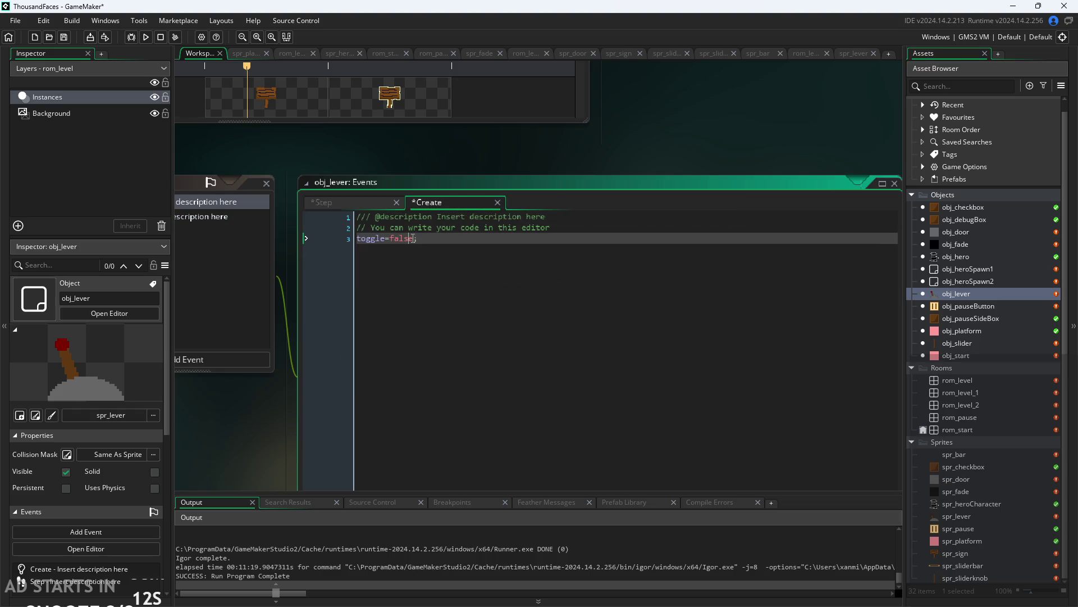
left_click_drag(414, 238, 390, 239)
type("e")
left_click(366, 201)
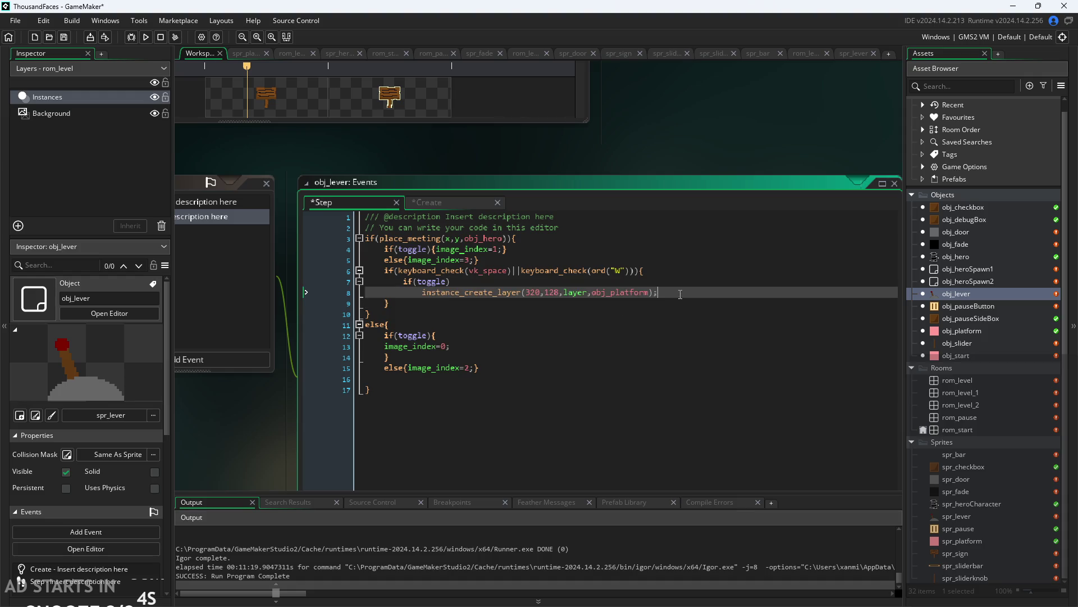
Wrap the instance_create_layer obj_platform line in braces under if(toggle) on line 7.
left_click(432, 249)
left_click(455, 260)
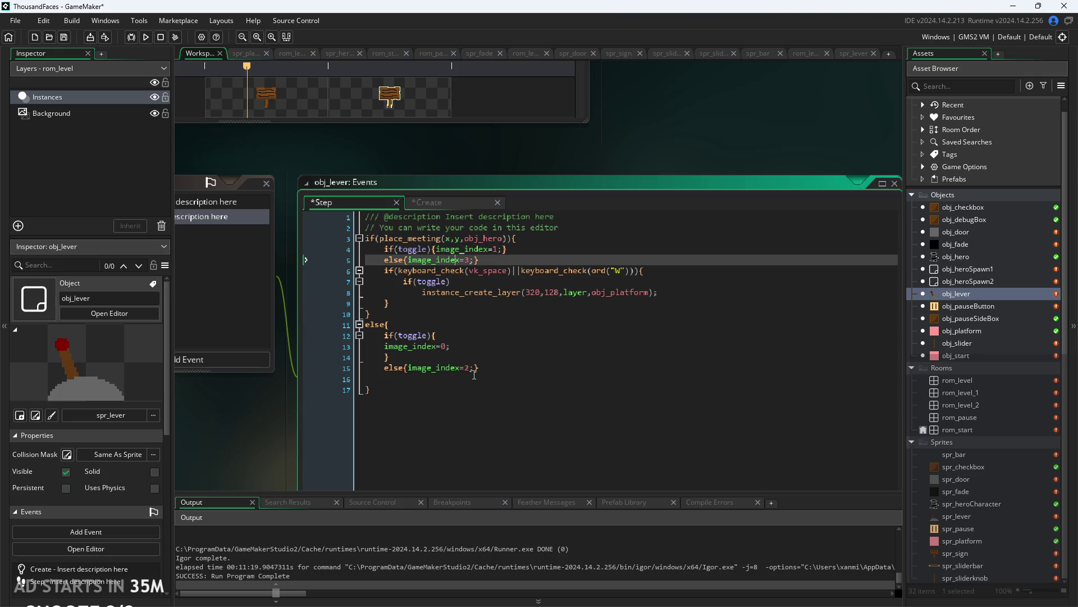
left_click(468, 348)
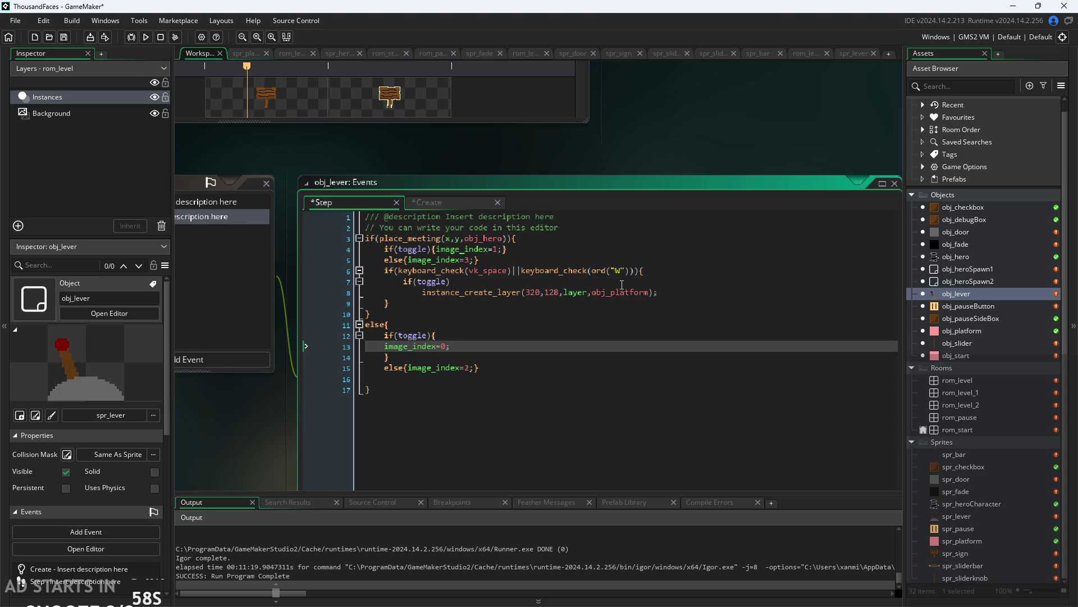
left_click(471, 292)
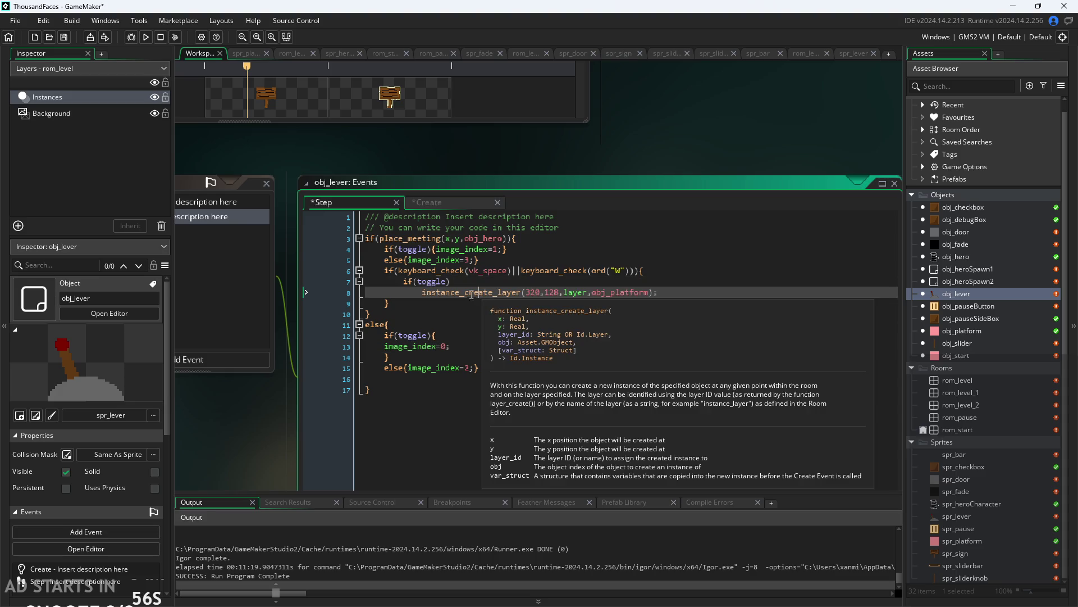
left_click(472, 284)
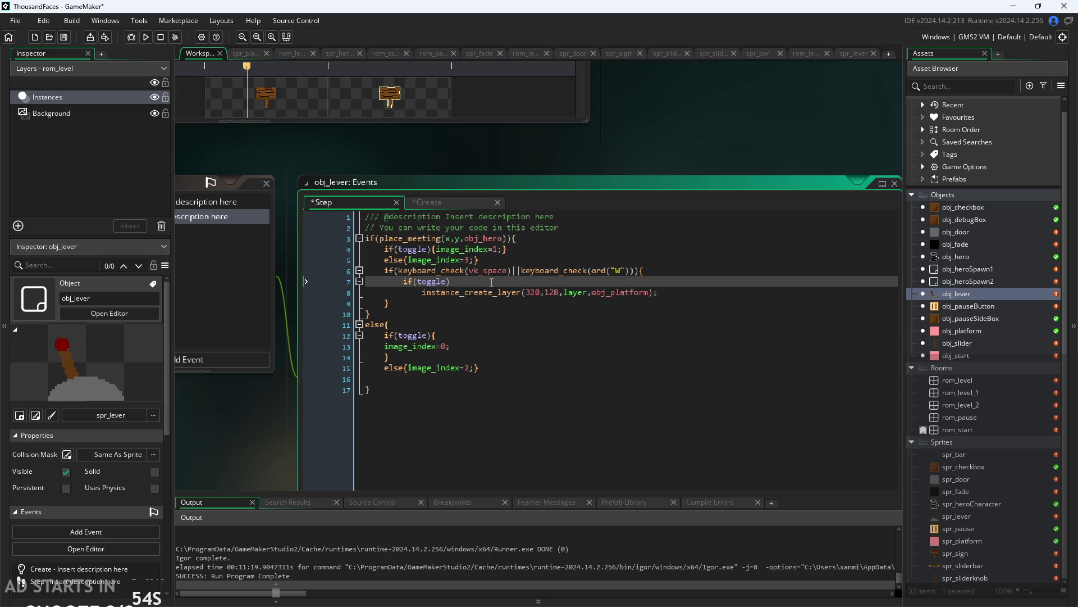
type("{")
left_click(661, 287)
key("Return")
type("}")
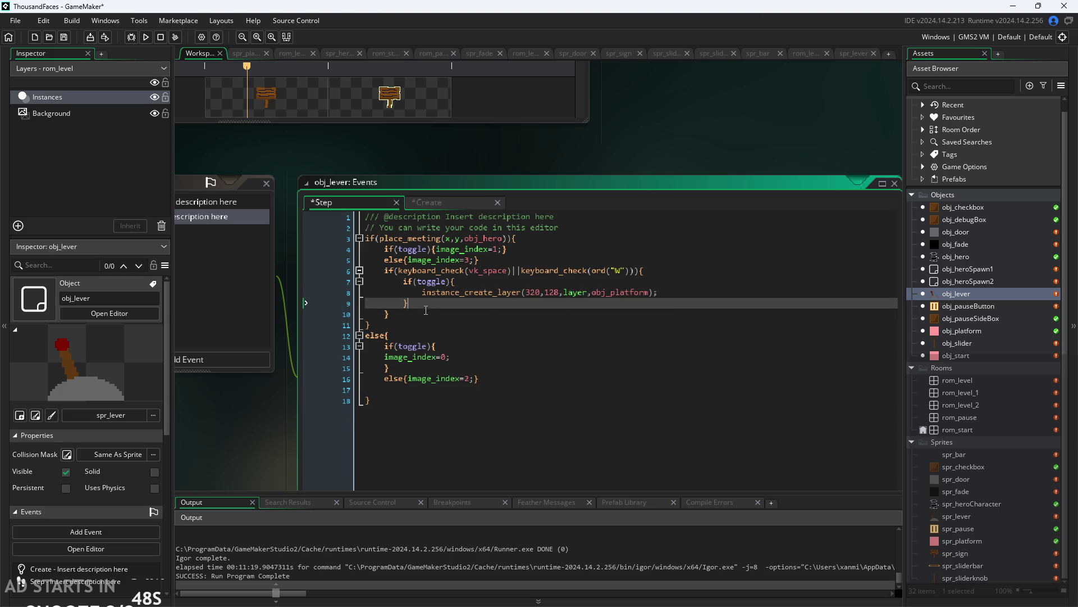
Check the Create event's toggle setup value true, then return to the Step event.
left_click(447, 204)
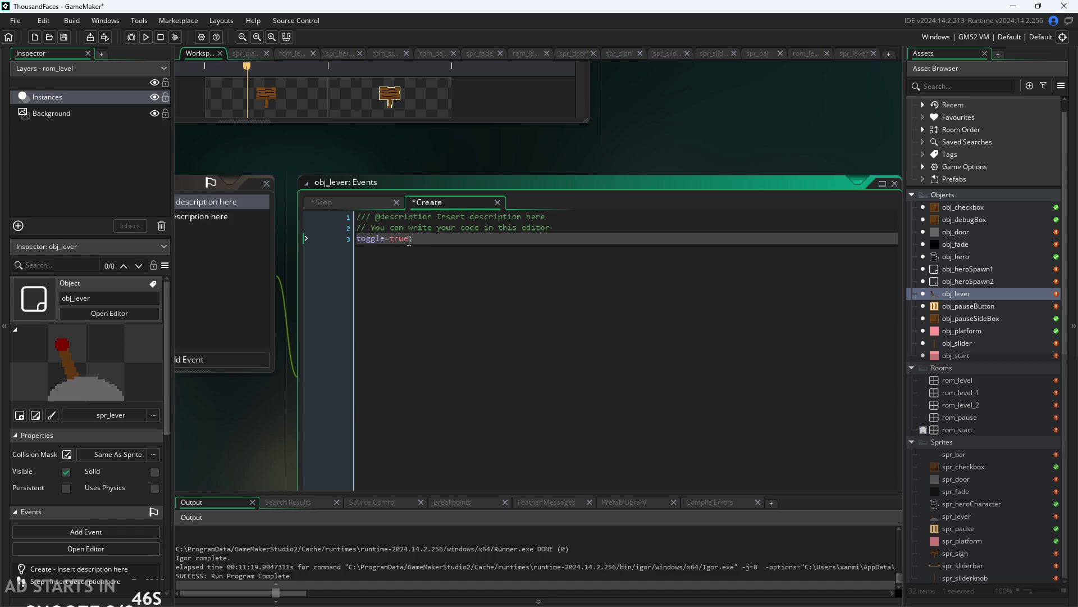
left_click_drag(409, 241, 394, 243)
left_click(328, 205)
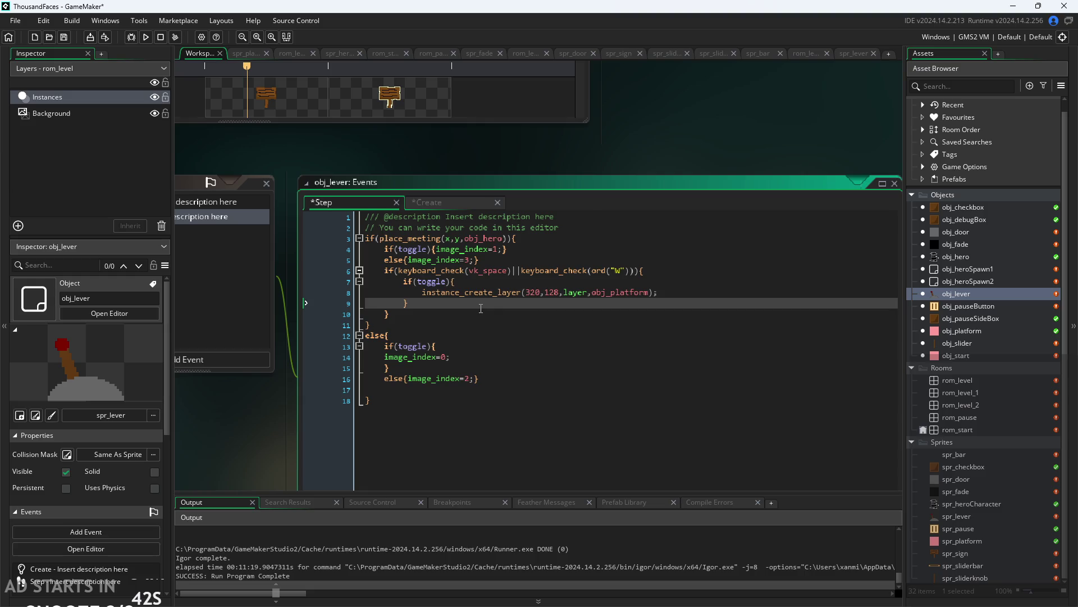
Start an else{ block after the if(toggle) braces and look up a destroy function.
key("Return")
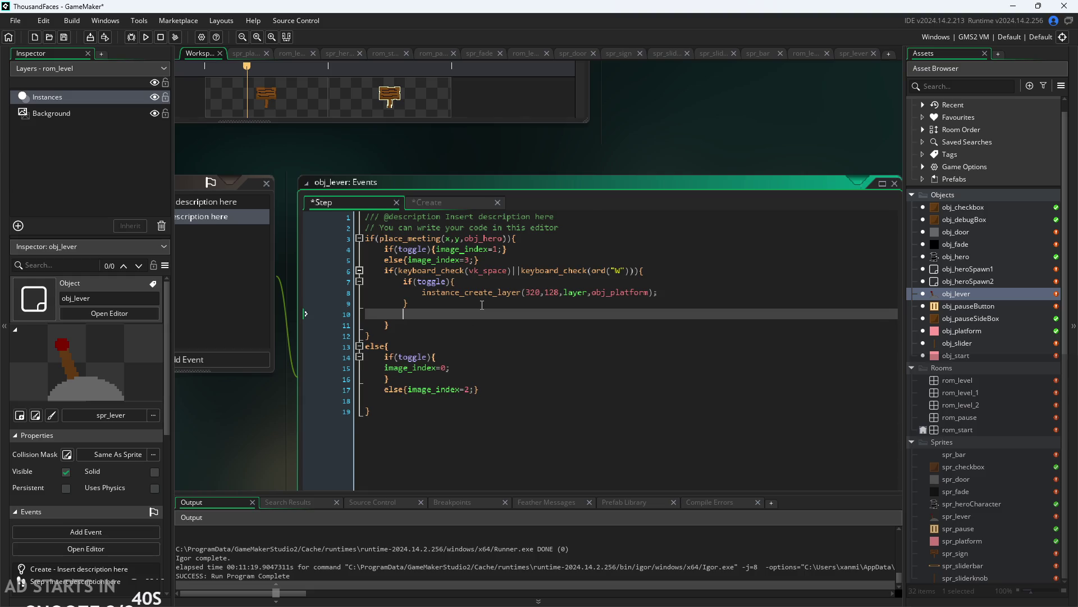
type("else{")
key("Return")
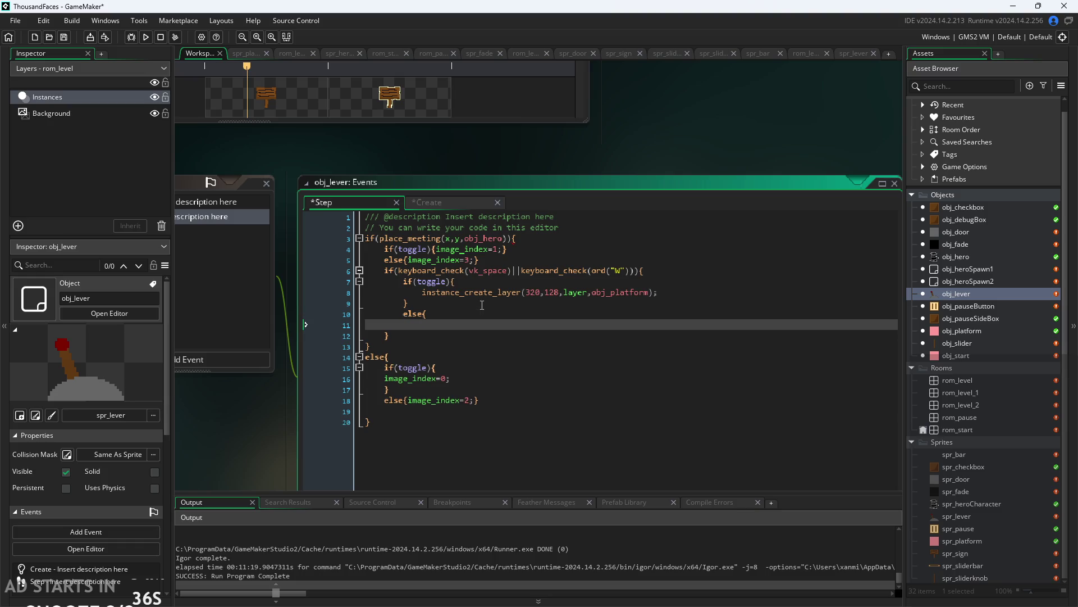
type("instance")
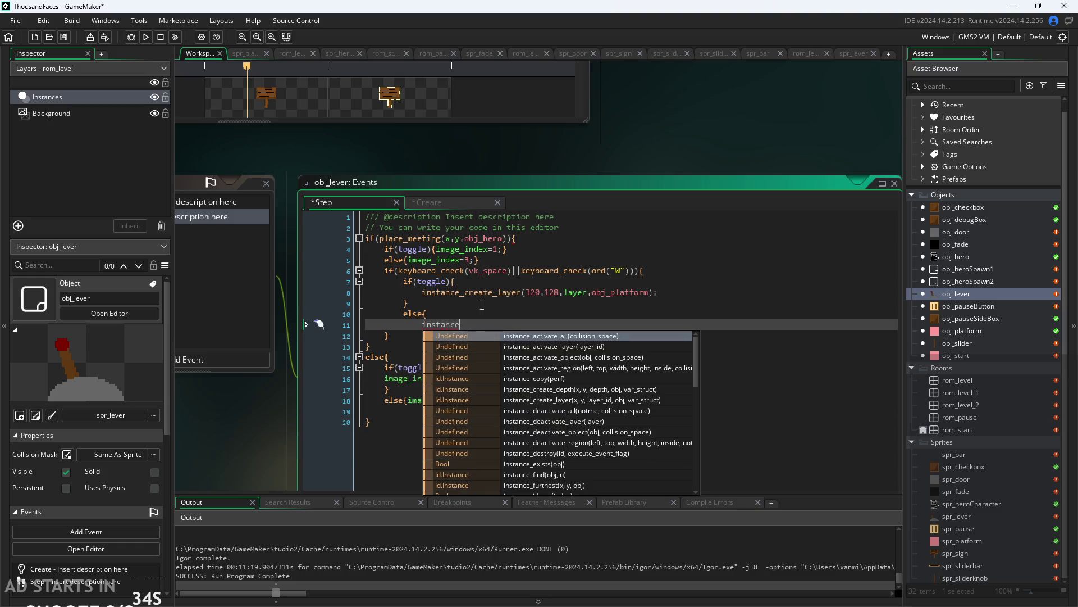
type("_des")
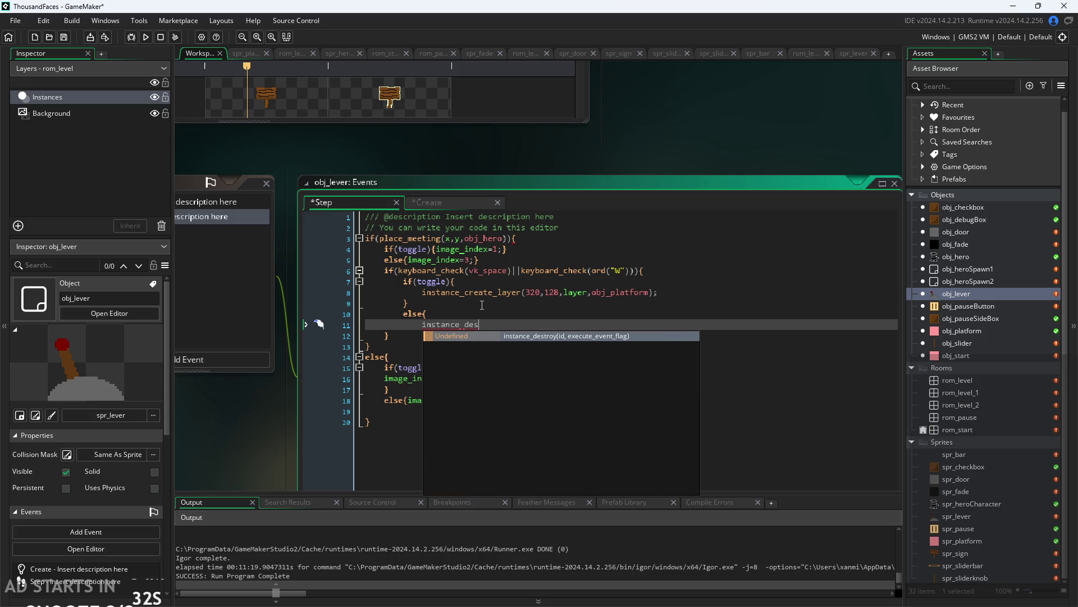
key("BackSpace")
key("BackSpace")
key("BackSpace")
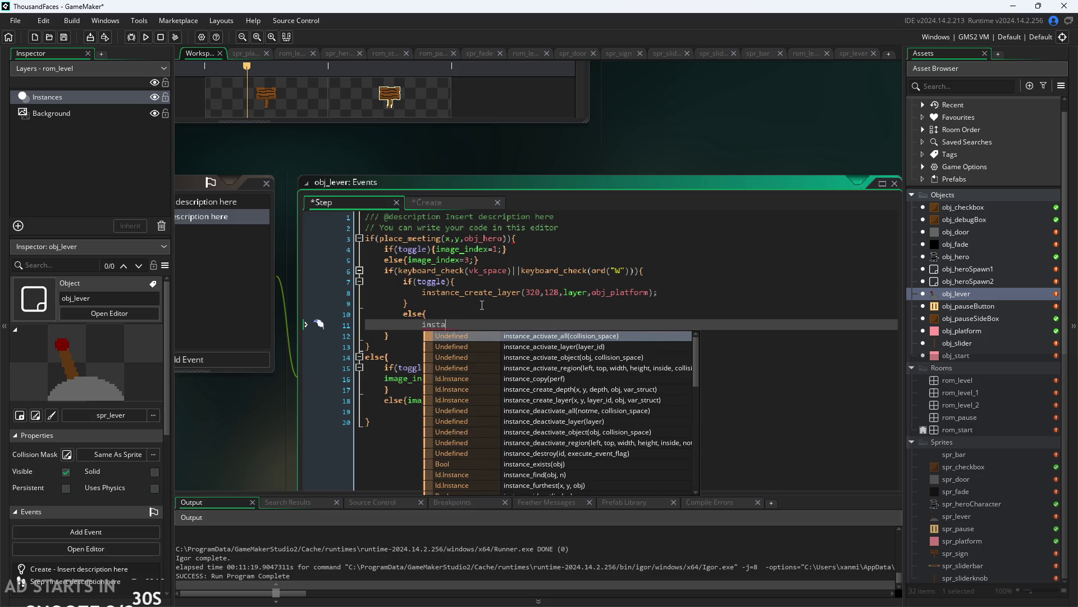
key("BackSpace")
key("BackSpace")
type("ele")
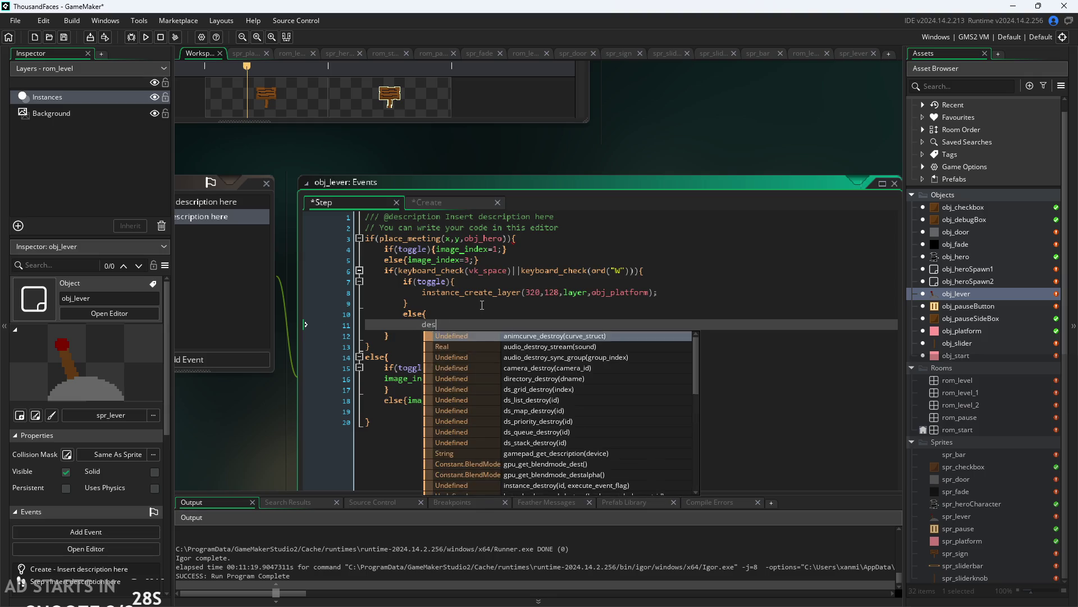
type("te")
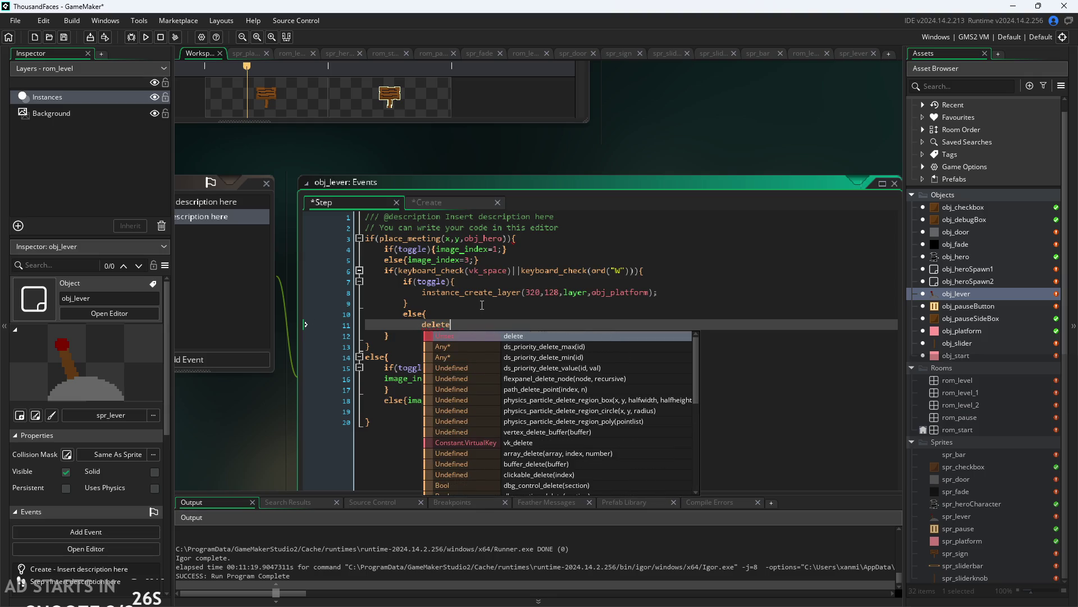
key("Down")
key("Down")
key("Down")
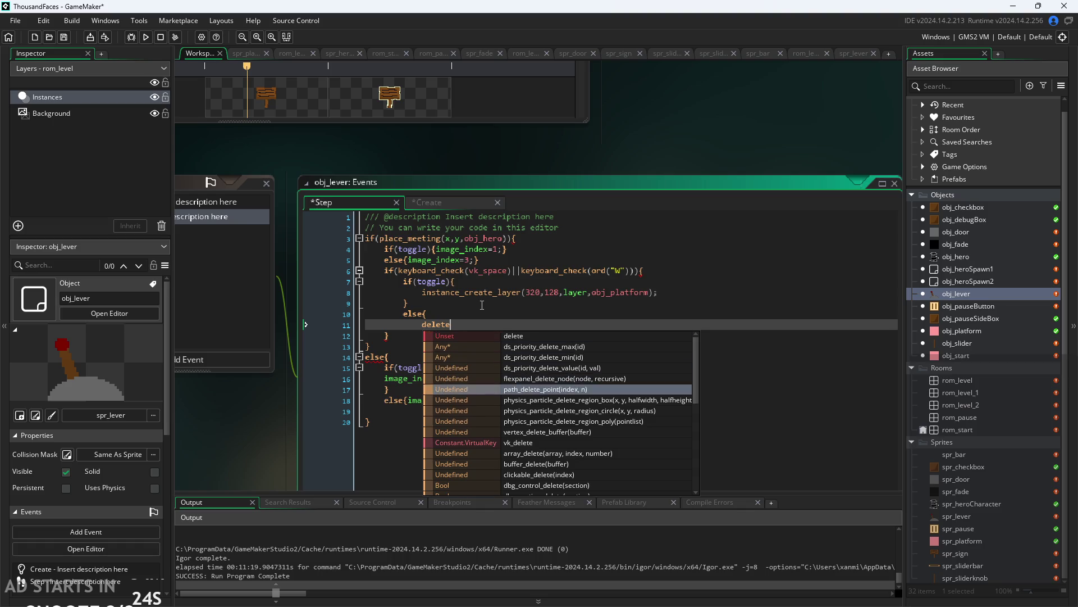
key("Down")
key("Down")
key("Down")
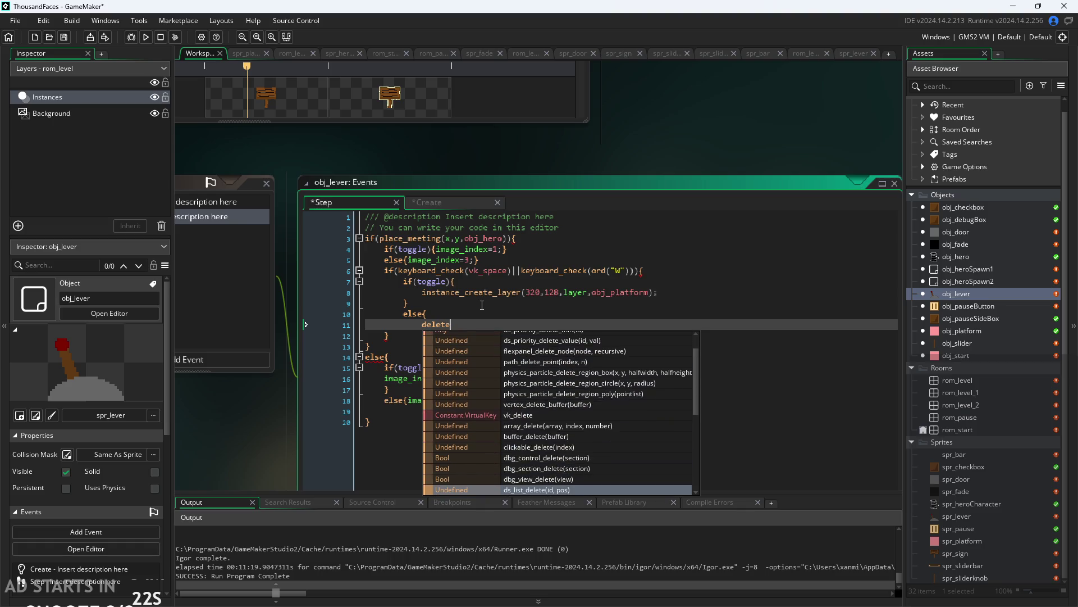
key("Down")
key("Down")
key("Down")
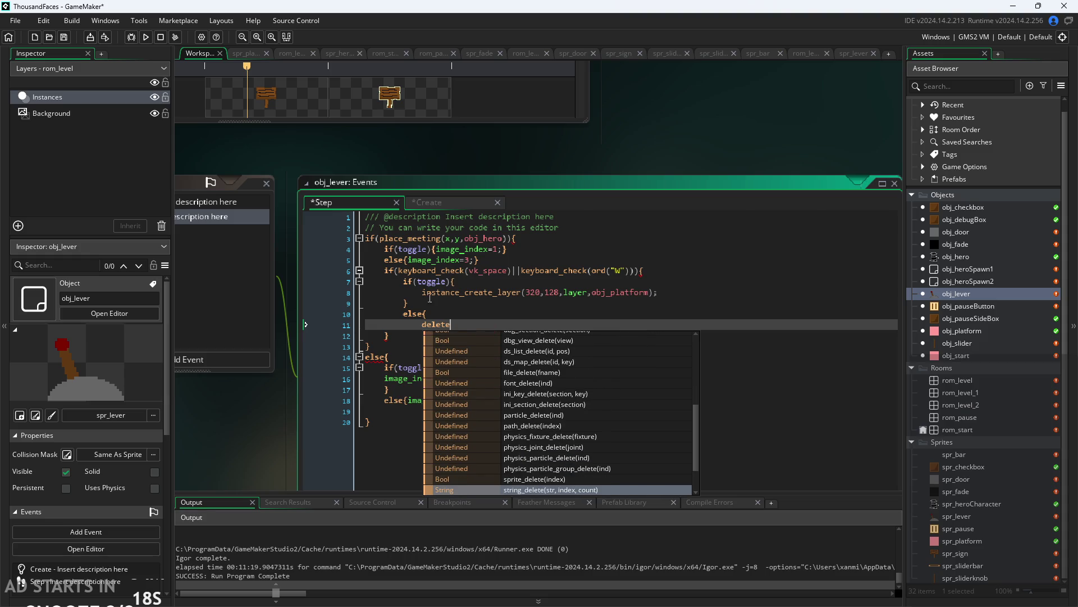
Complete position_destroy(320,128); inside the else block and save the project.
double_click(425, 325)
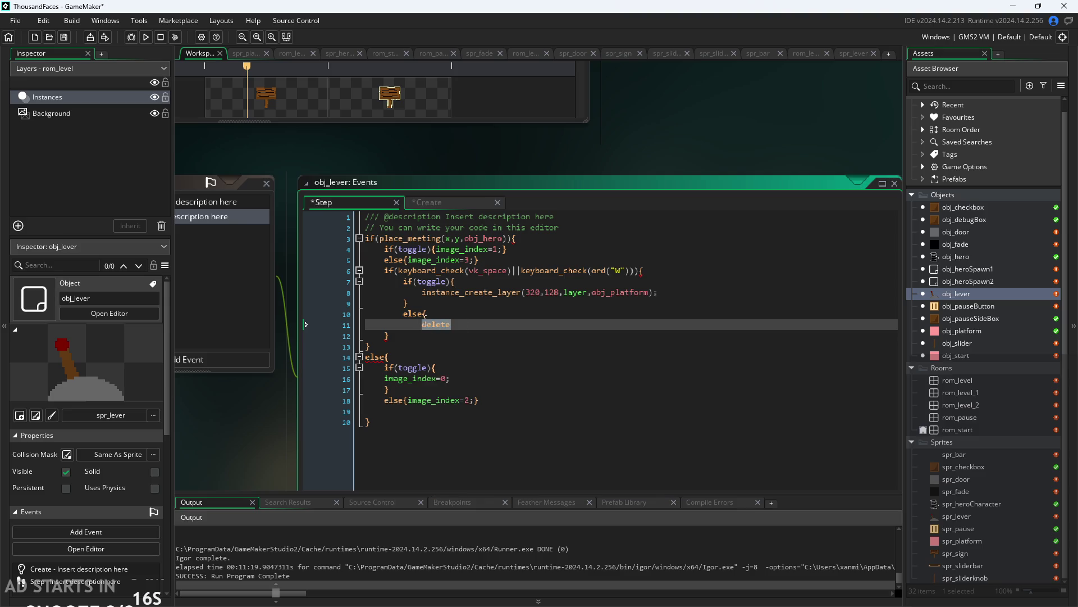
type("position")
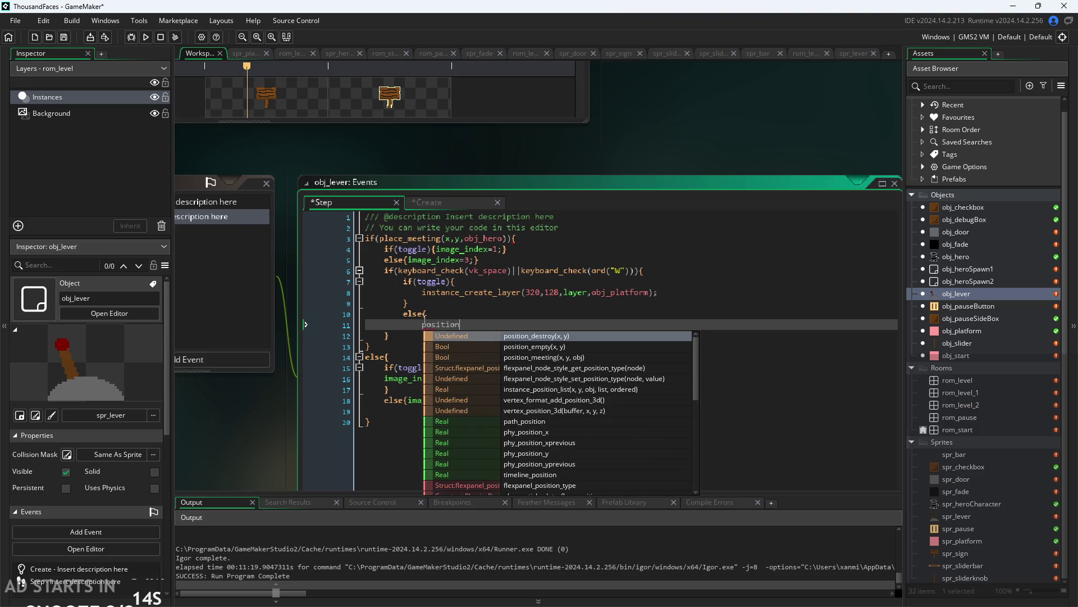
key("Return")
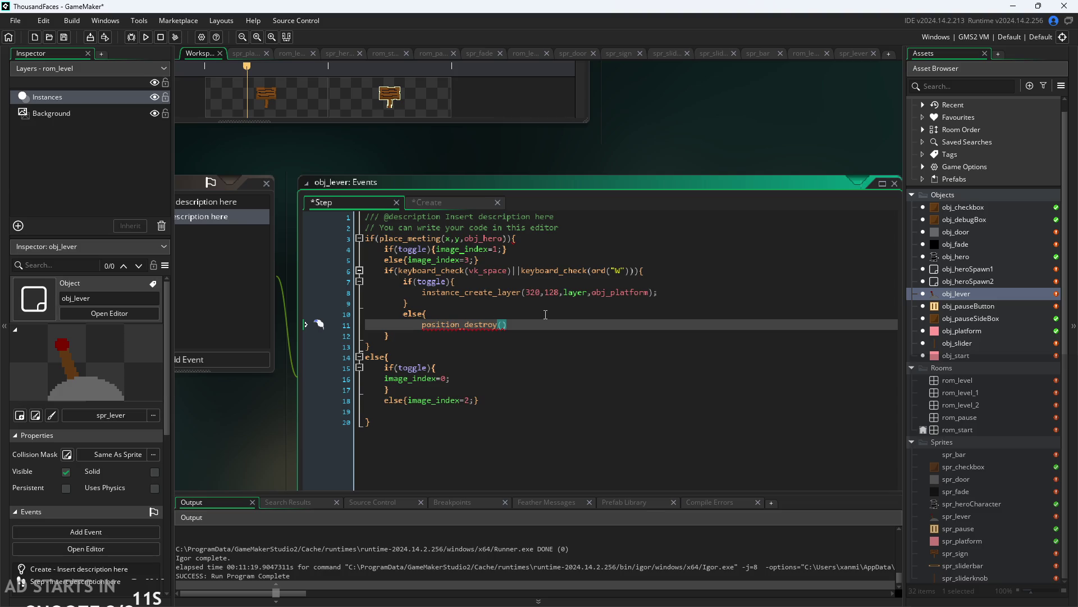
type("320,1")
type("28")
key("BackSpace")
type(";")
key("Return")
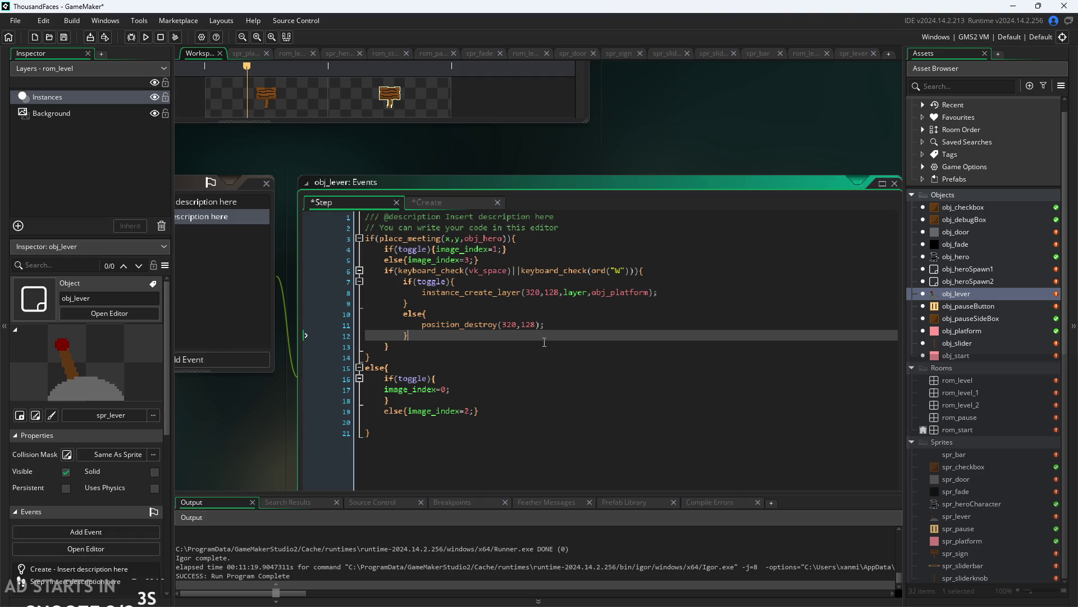
left_click(293, 425)
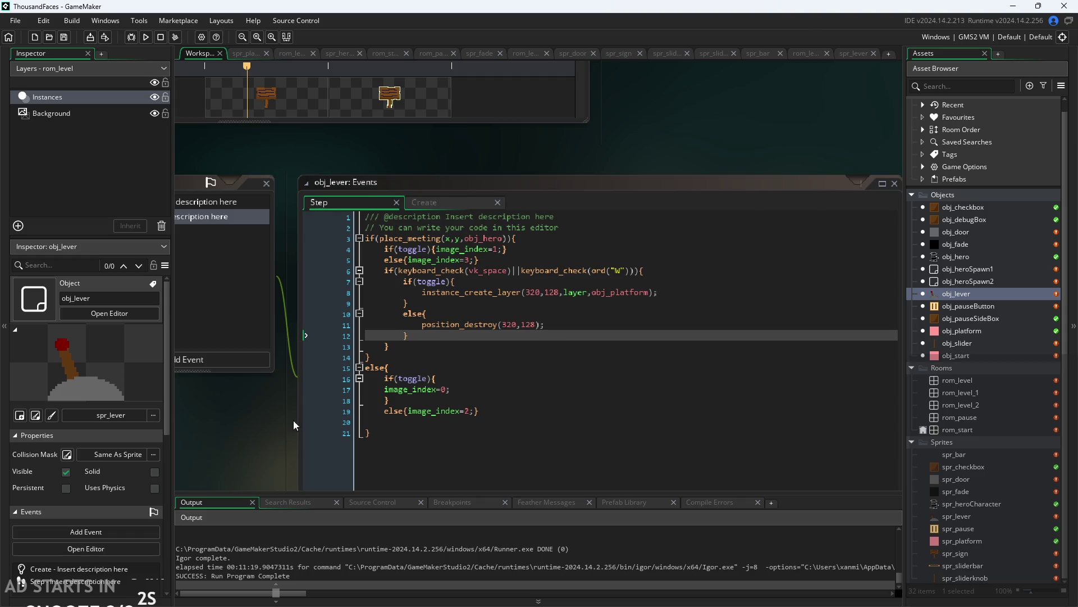
Run Pixel Game, start from the title screen, and move and jump the hero.
left_click(150, 36)
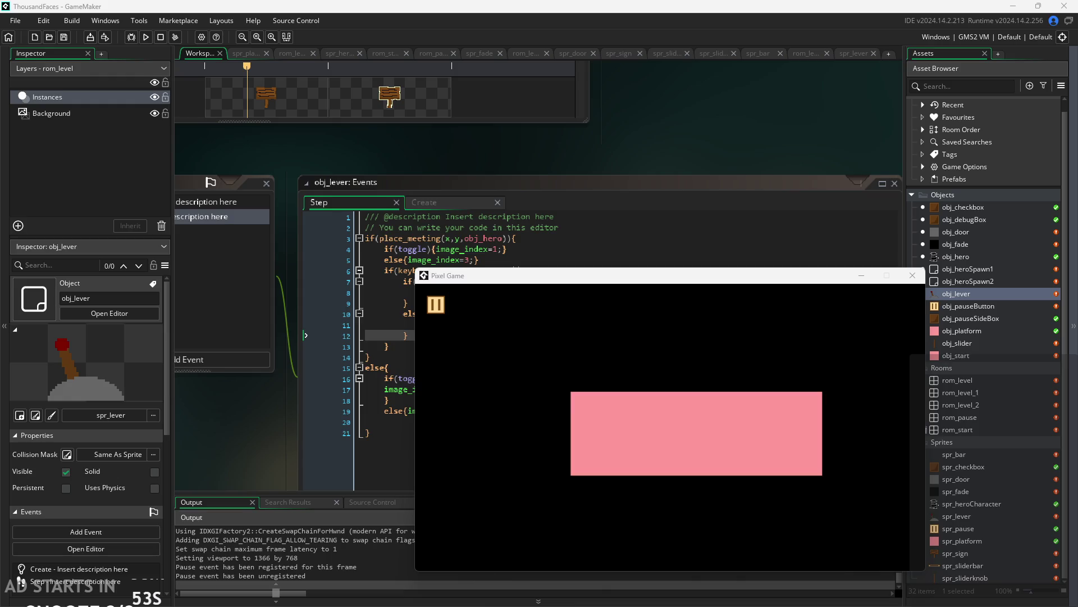
left_click(677, 415)
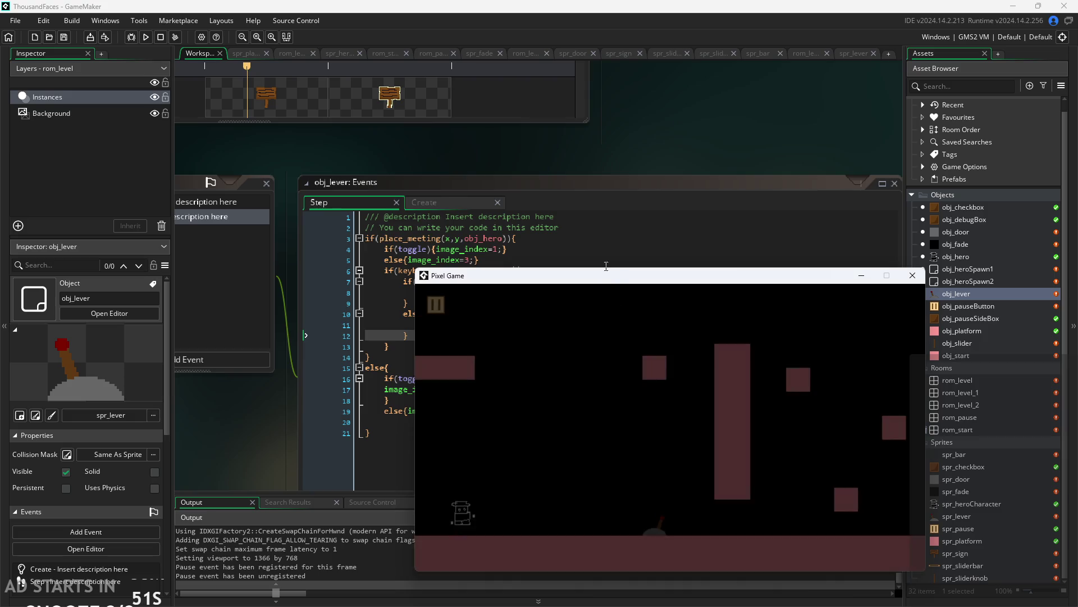
key("Right")
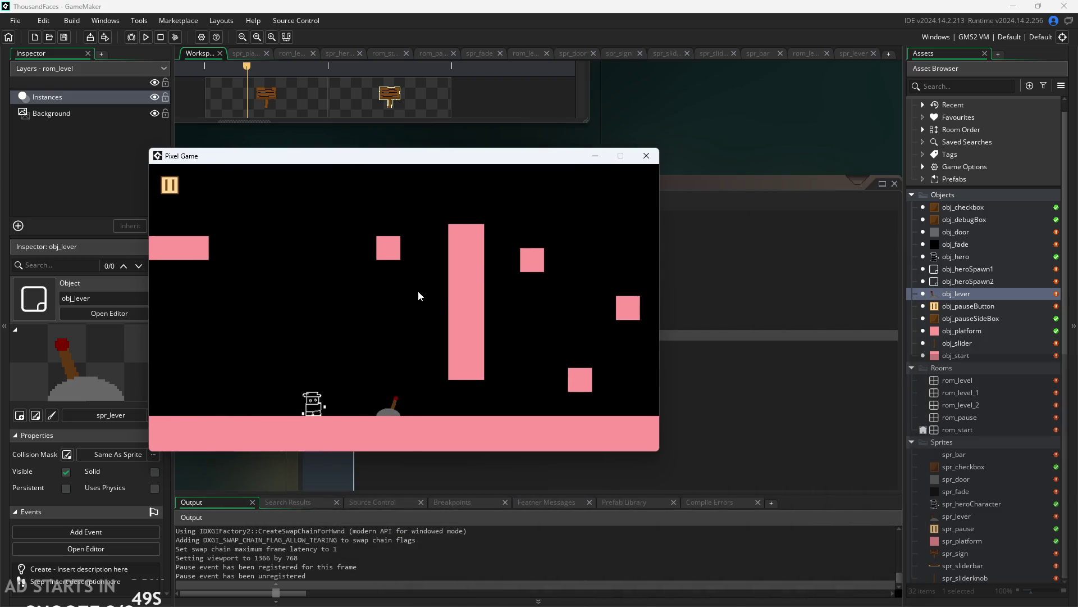
key("Up")
key("Left")
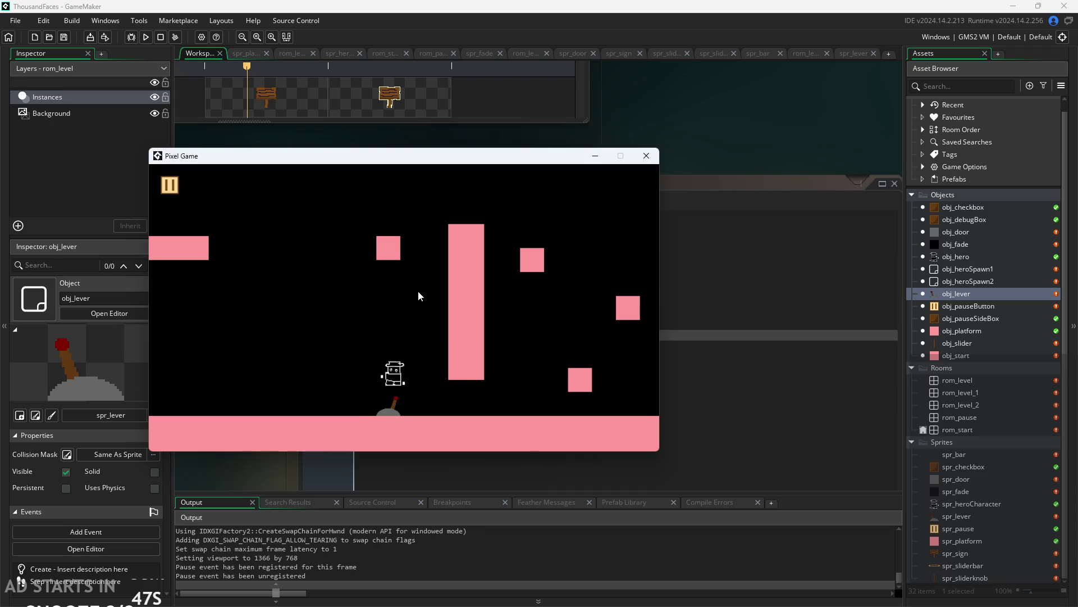
key("Up")
key("Up")
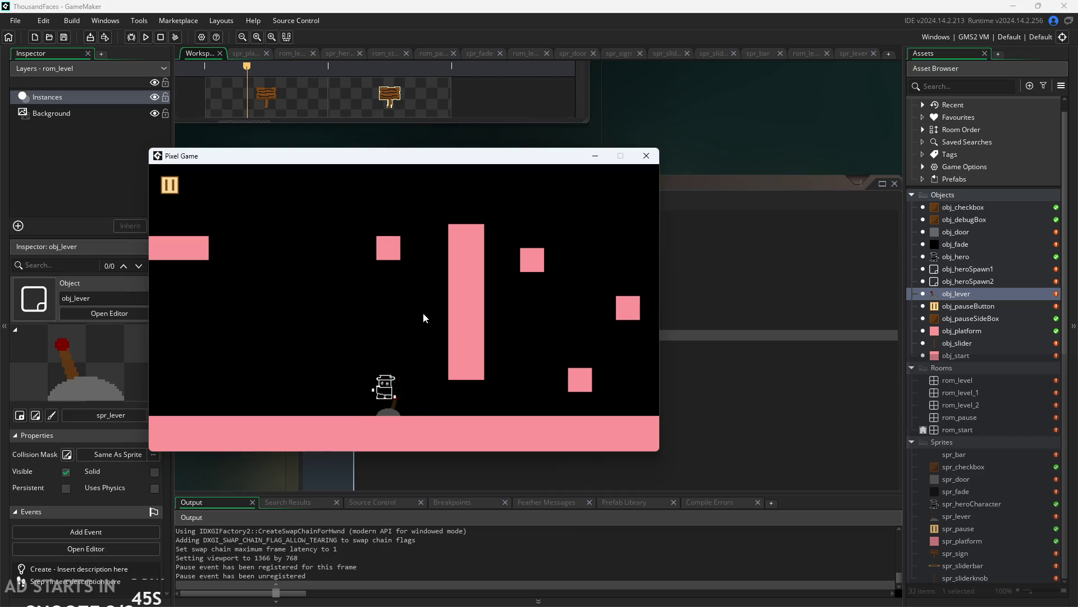
Enable Debug Stats and Pause Button on Right Side in the pause menu, then resume.
left_click(170, 188)
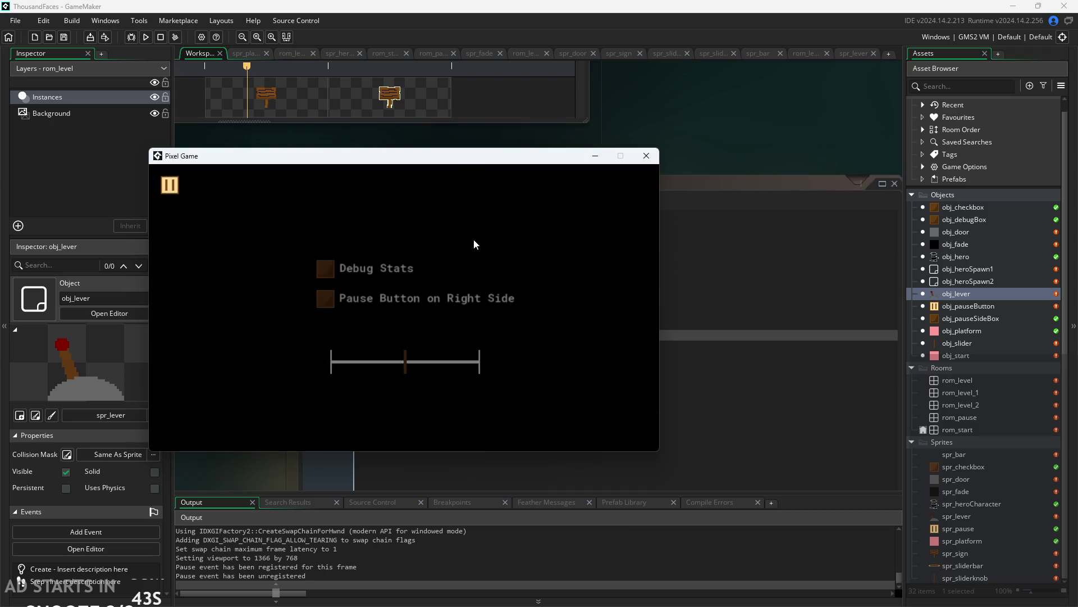
left_click(324, 269)
left_click(325, 298)
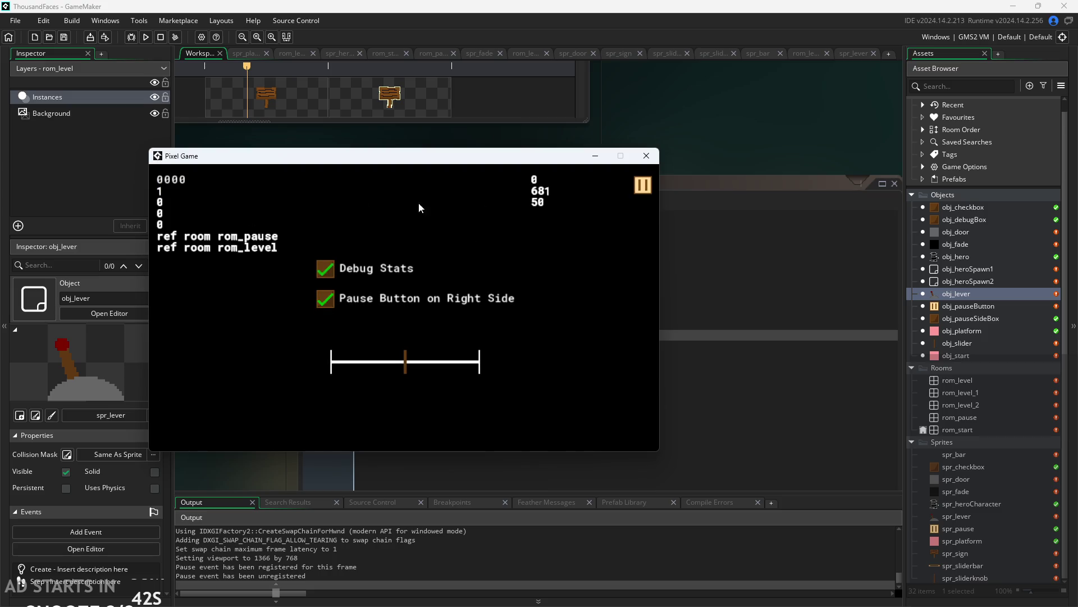
left_click(643, 185)
key("Up")
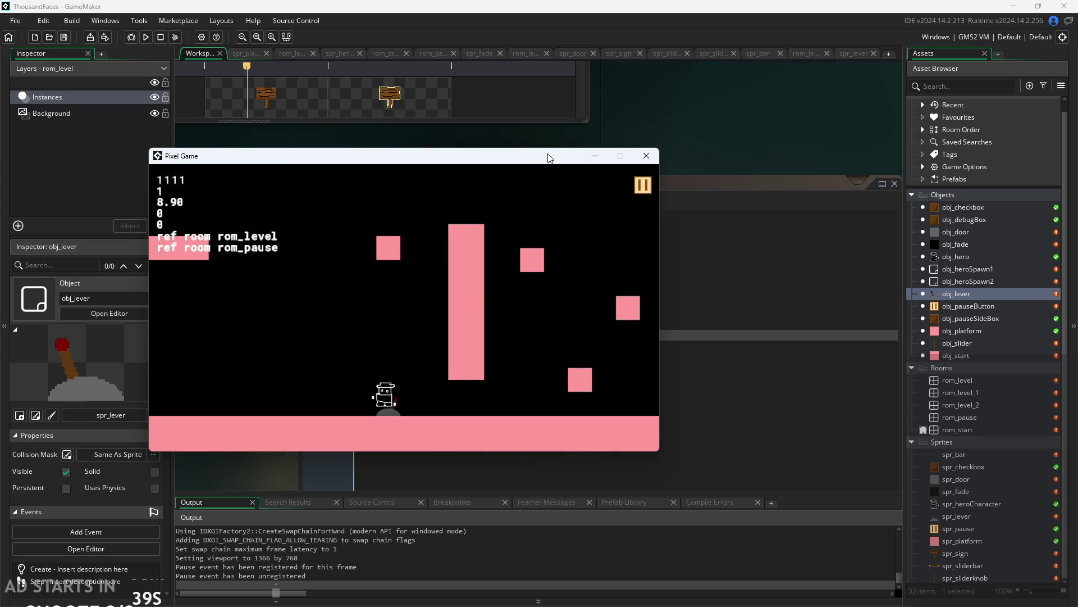
Place the game window beside the code, try toggling the lever, then close the game.
mouse_move(548, 158)
left_mouse_down()
mouse_move(888, 234)
mouse_move(949, 329)
mouse_move(916, 338)
mouse_move(866, 305)
left_mouse_up()
mouse_move(615, 302)
left_mouse_down()
mouse_move(734, 513)
mouse_move(653, 255)
left_mouse_up()
key("space")
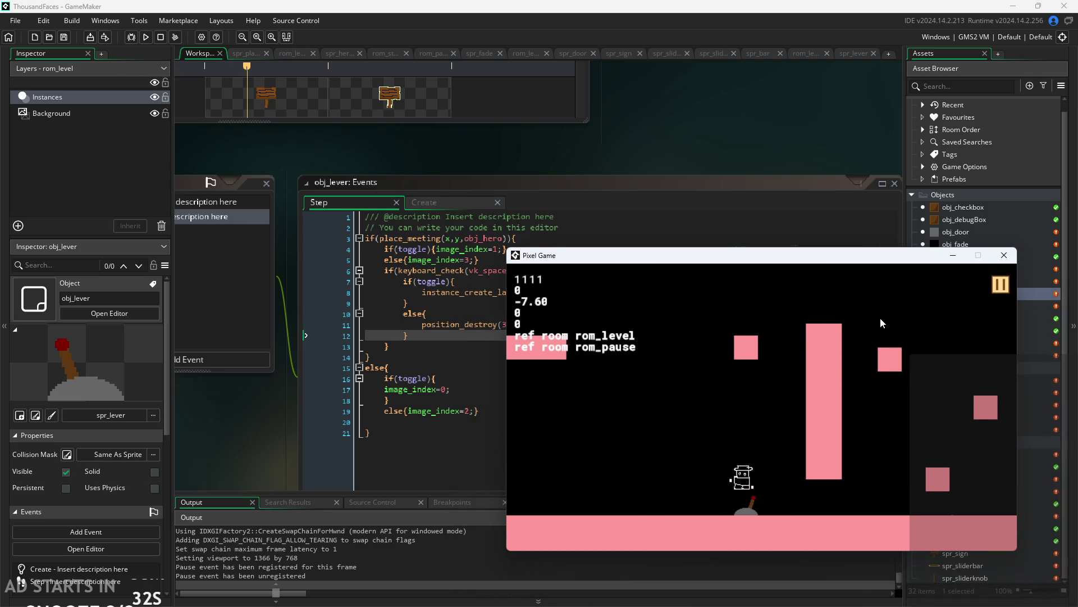
key("space")
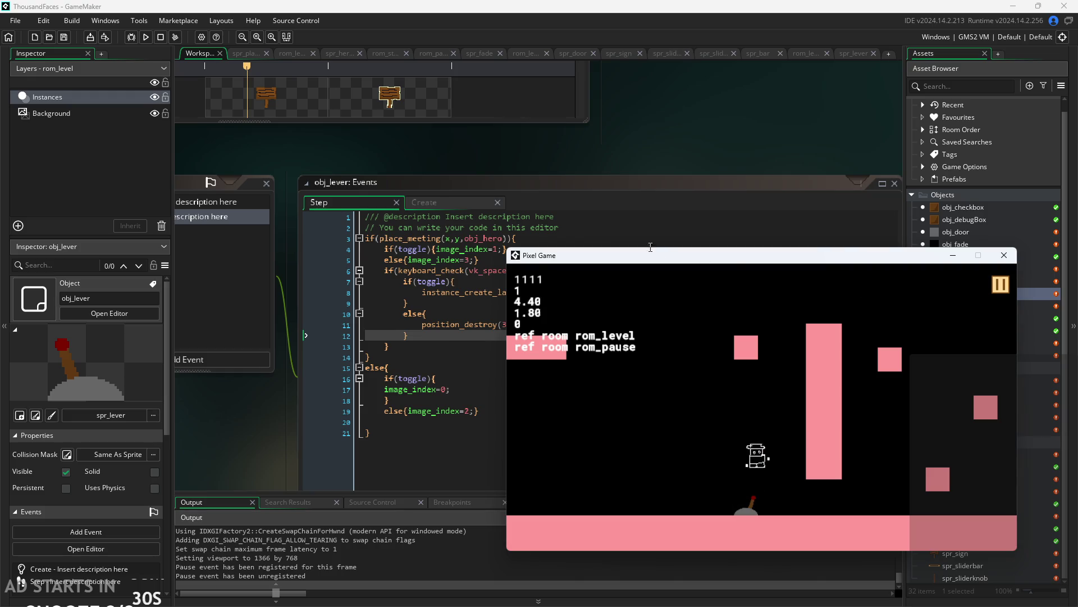
mouse_move(616, 260)
left_mouse_down()
mouse_move(695, 279)
mouse_move(607, 323)
left_mouse_up()
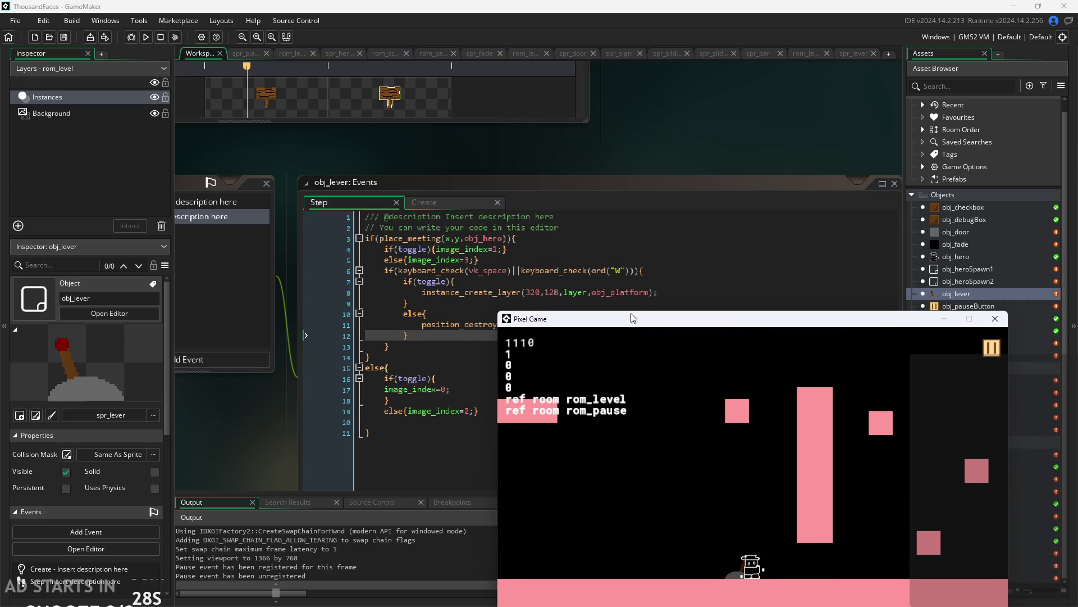
left_click(995, 319)
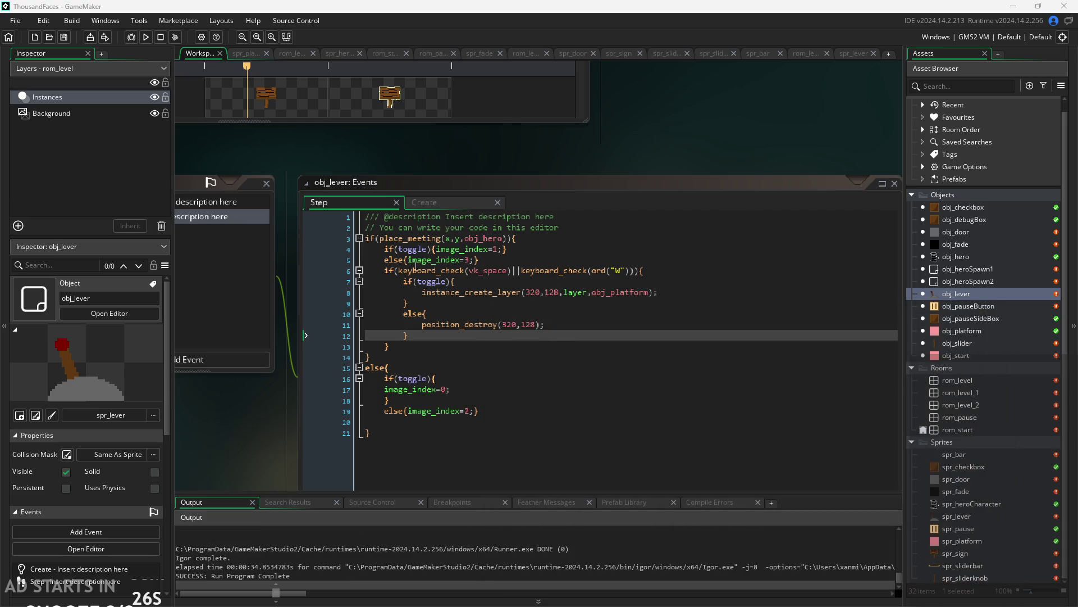
Add toggle=!toggle on a new line after the if/else block and run the game with F5.
left_click(663, 270)
key("Return")
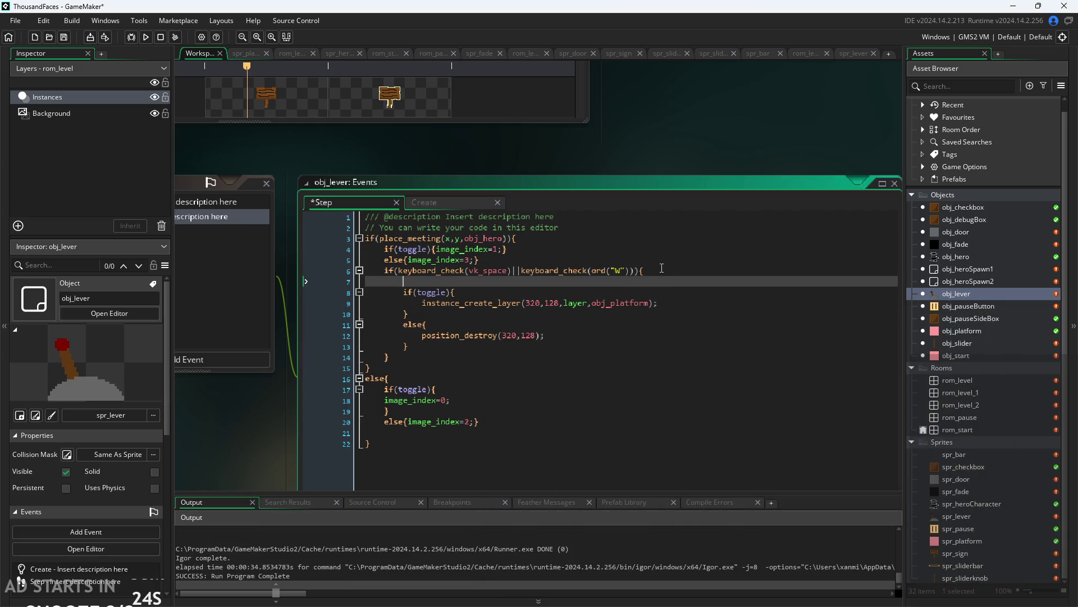
key("BackSpace")
key("BackSpace")
key("BackSpace")
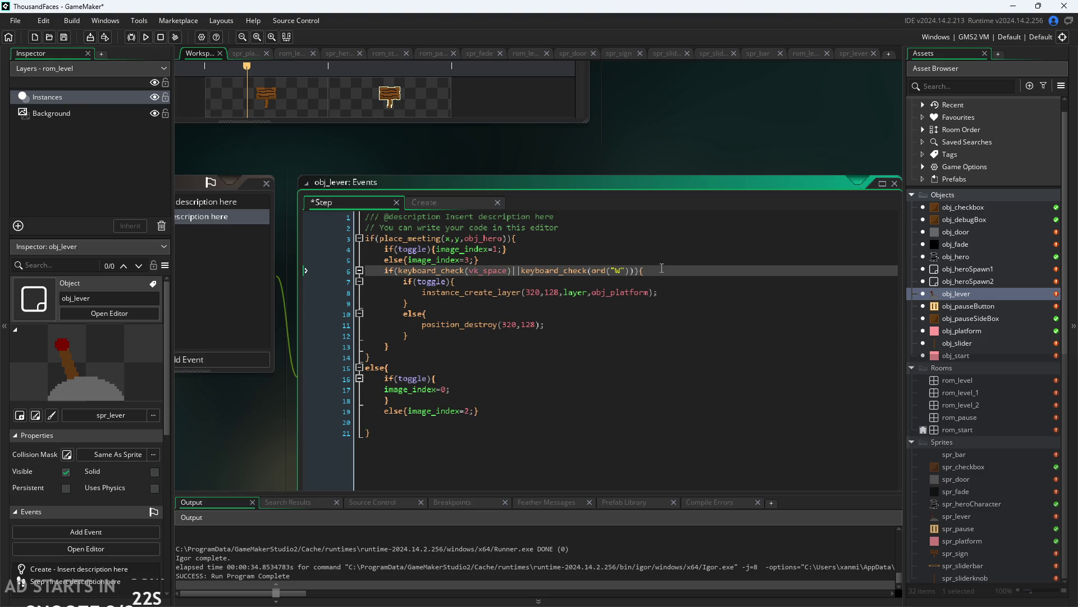
key("Down")
key("Down")
key("Down")
key("Return")
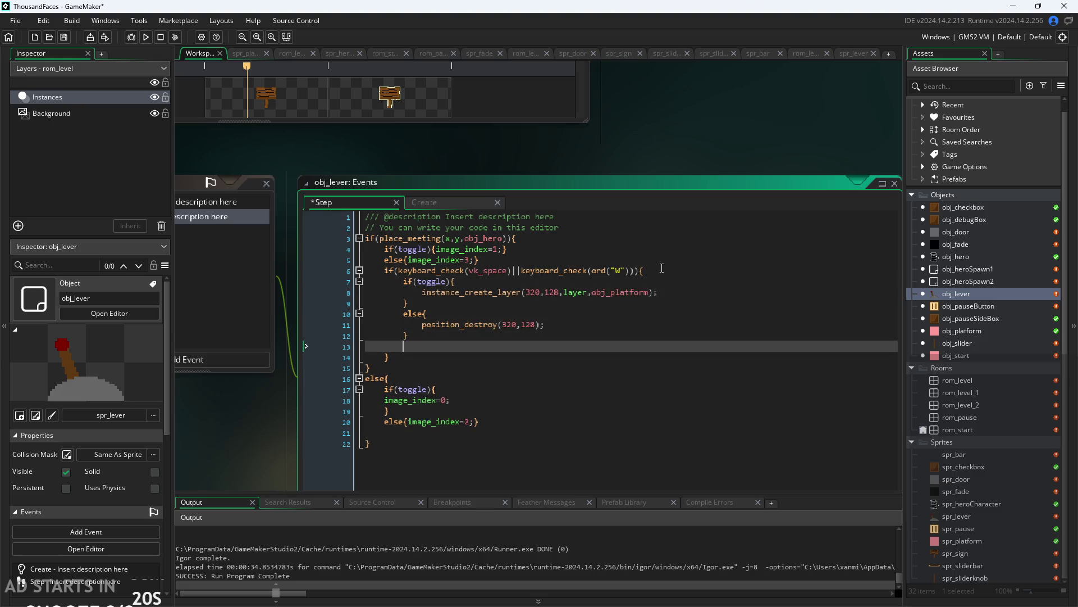
type("toggle")
type("=!toggle;")
key("F5")
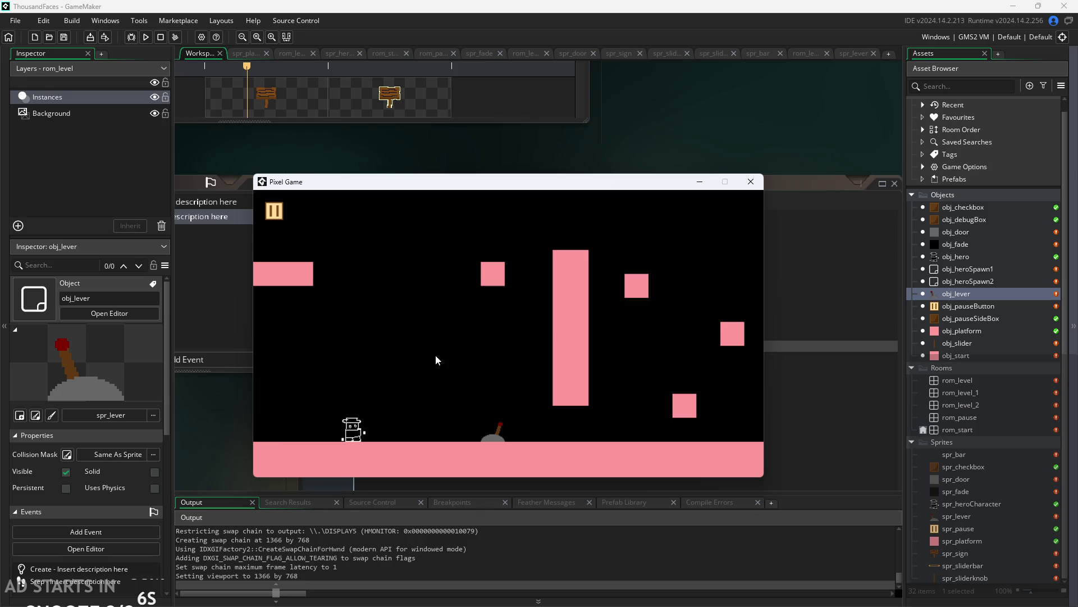
Jump at the lever repeatedly to remove and respawn the pink platform.
key("Right")
key("space")
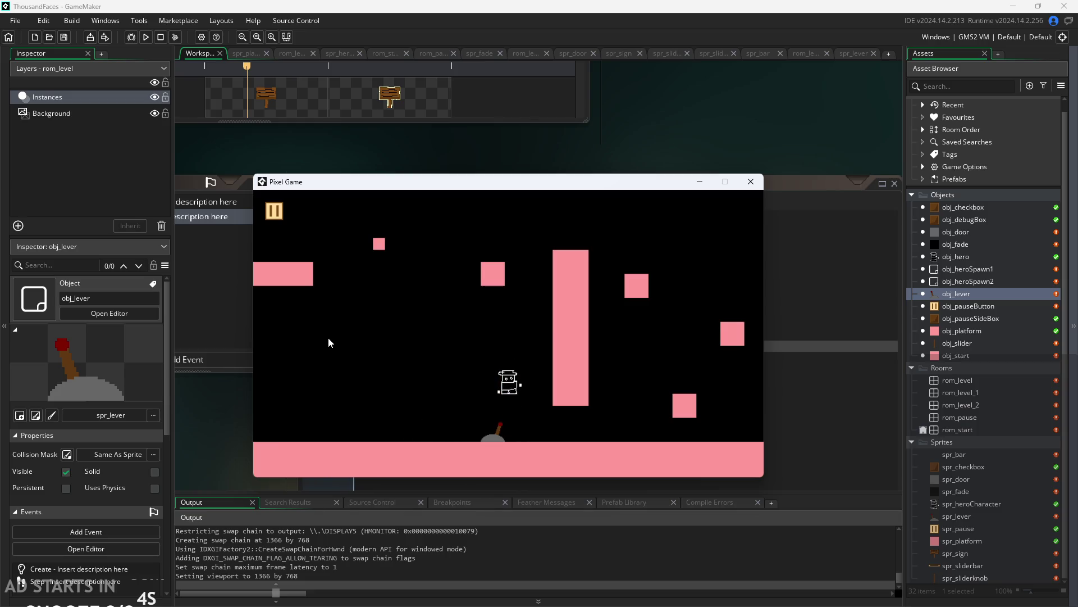
key("space")
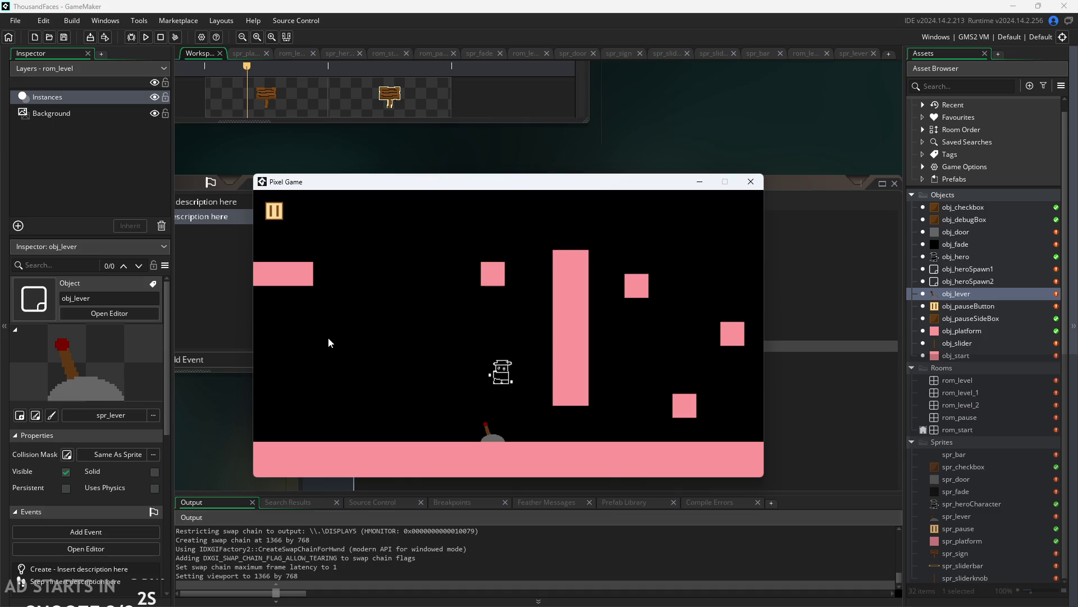
key("space")
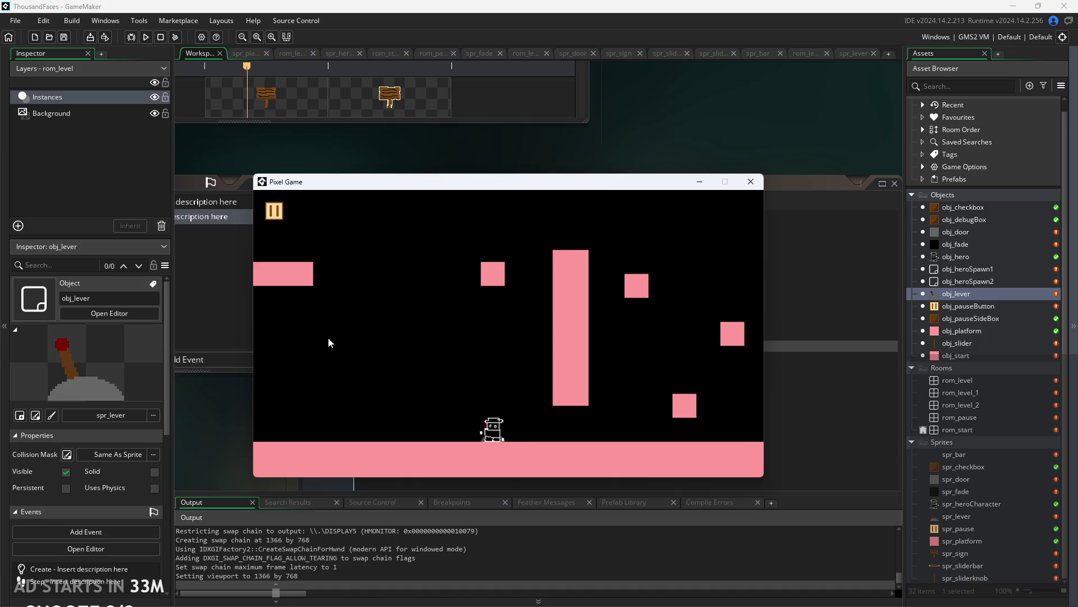
key("space")
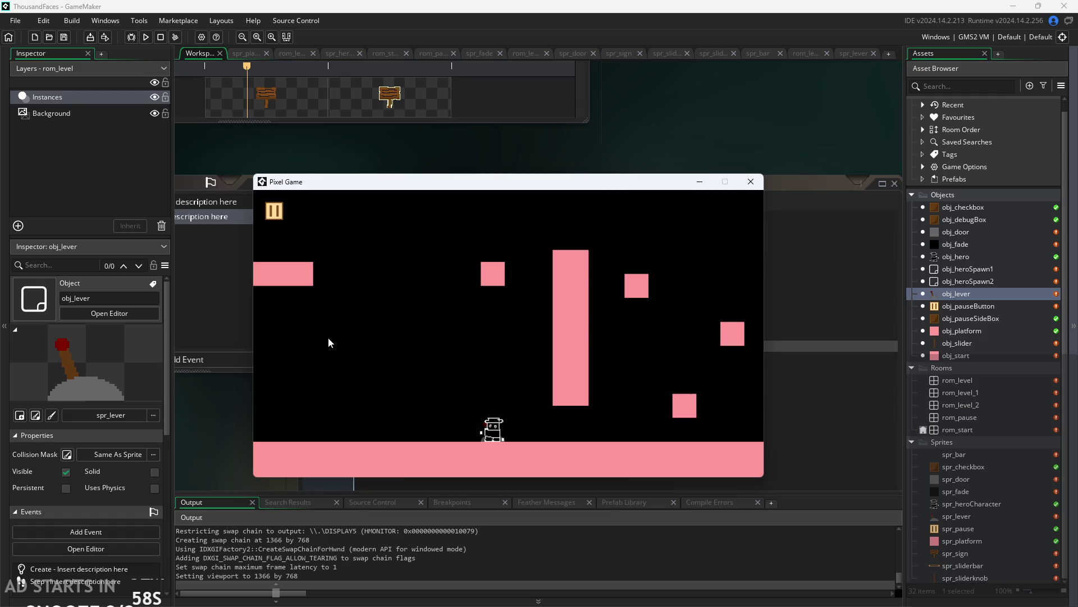
key("space")
key("space")
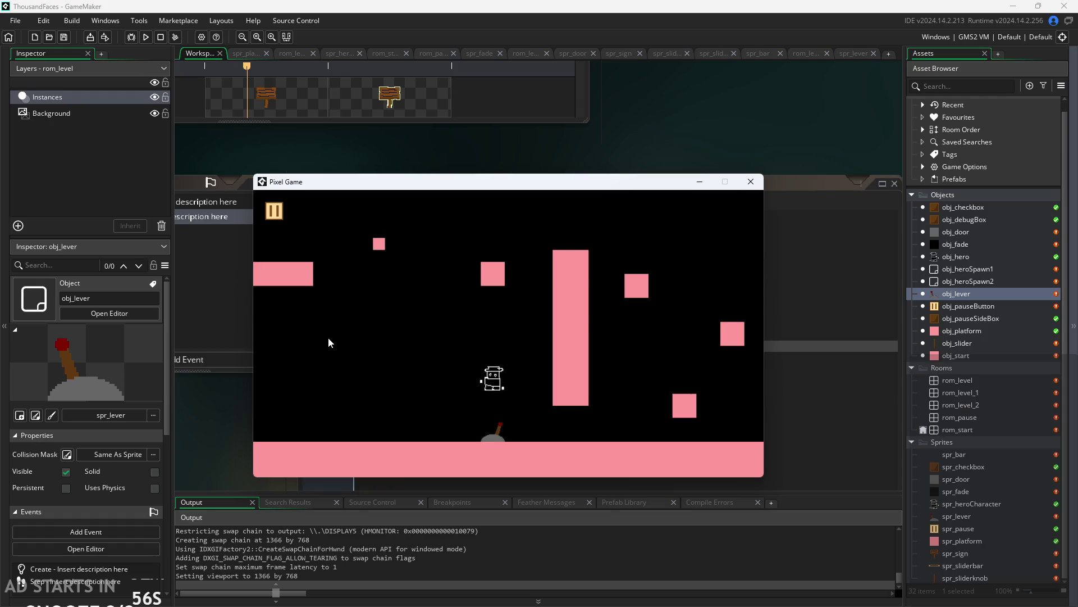
key("Right")
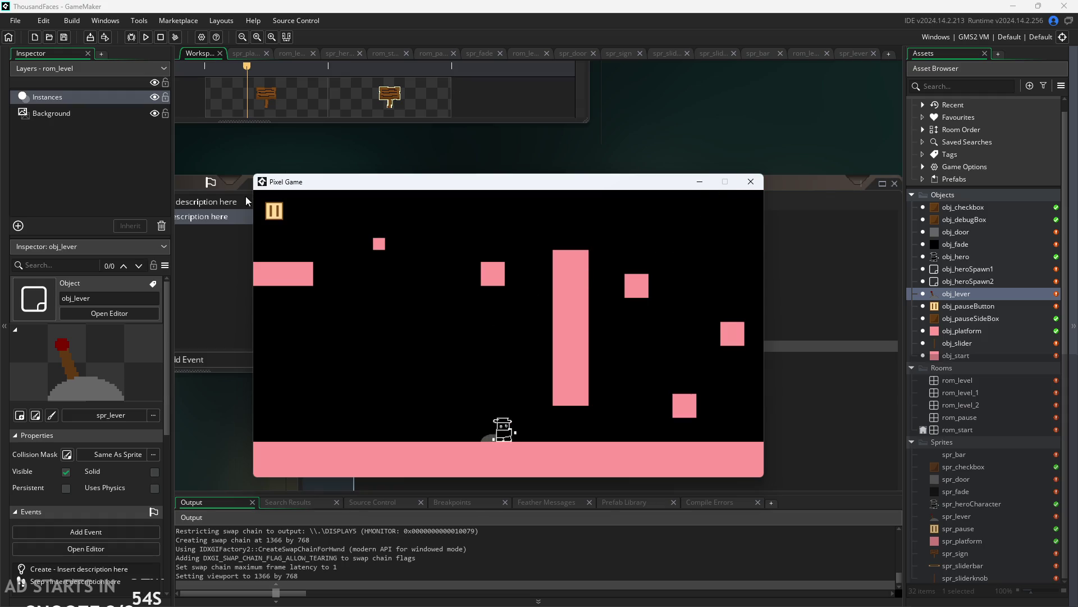
Pause and resume the game, walk the hero left, then close the game window.
left_click(274, 211)
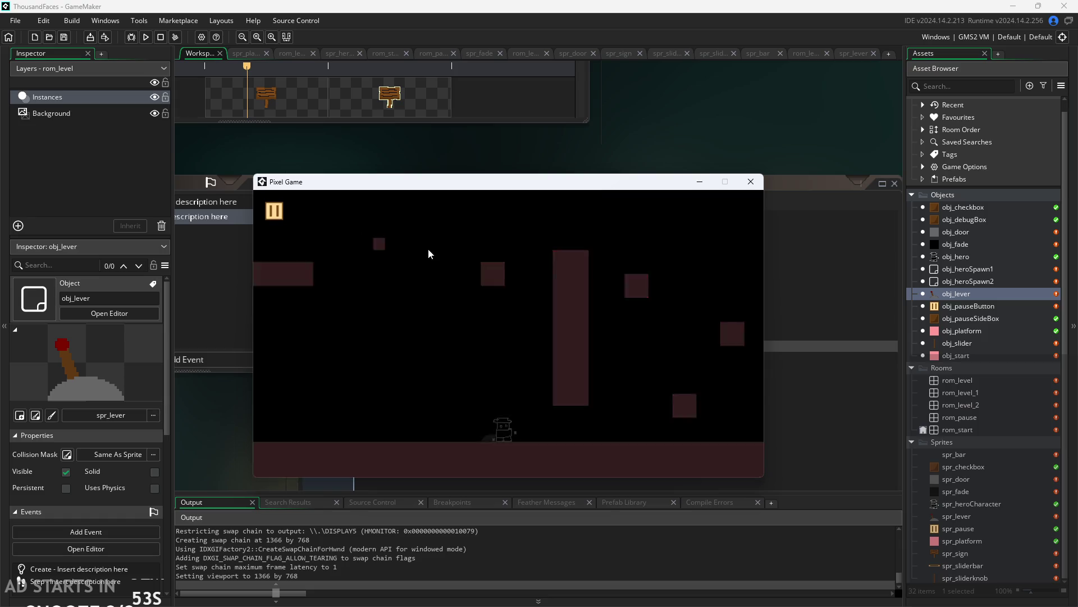
left_click(279, 217)
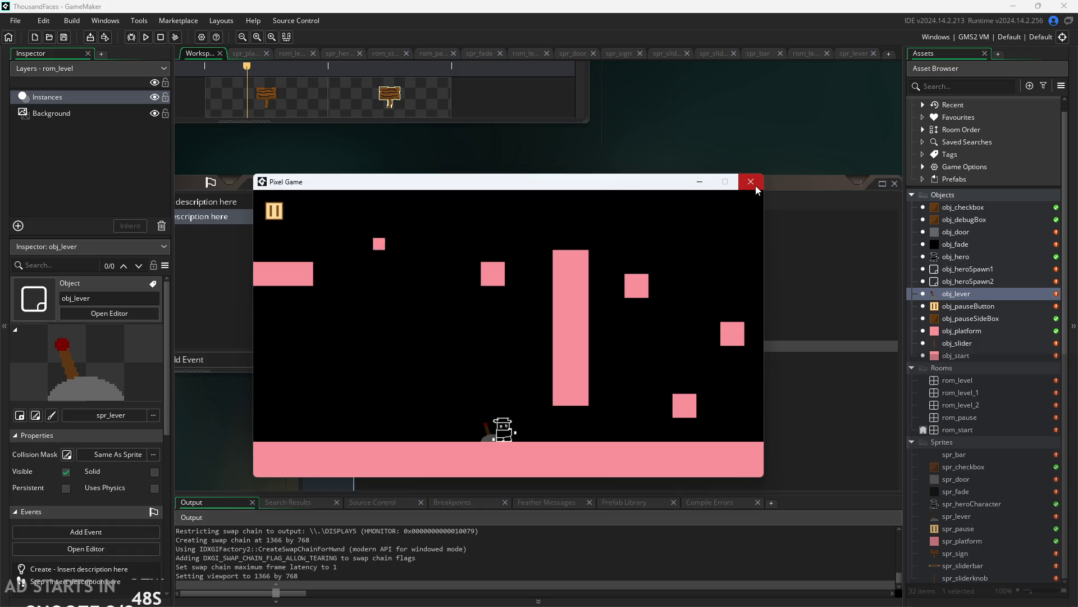
key("Left")
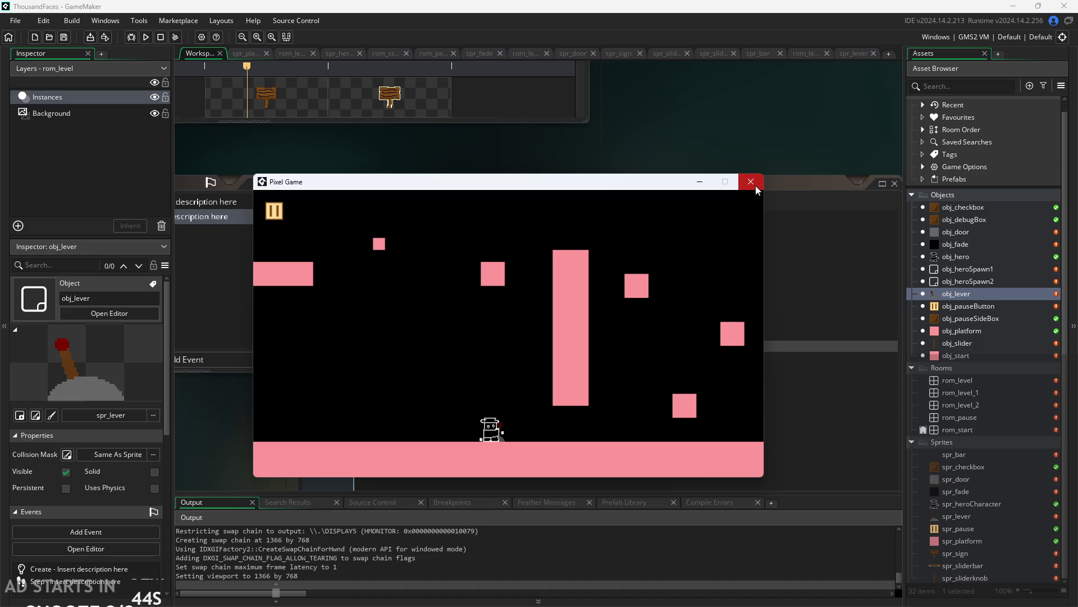
left_click(756, 185)
scroll(575, 157, "down", 2)
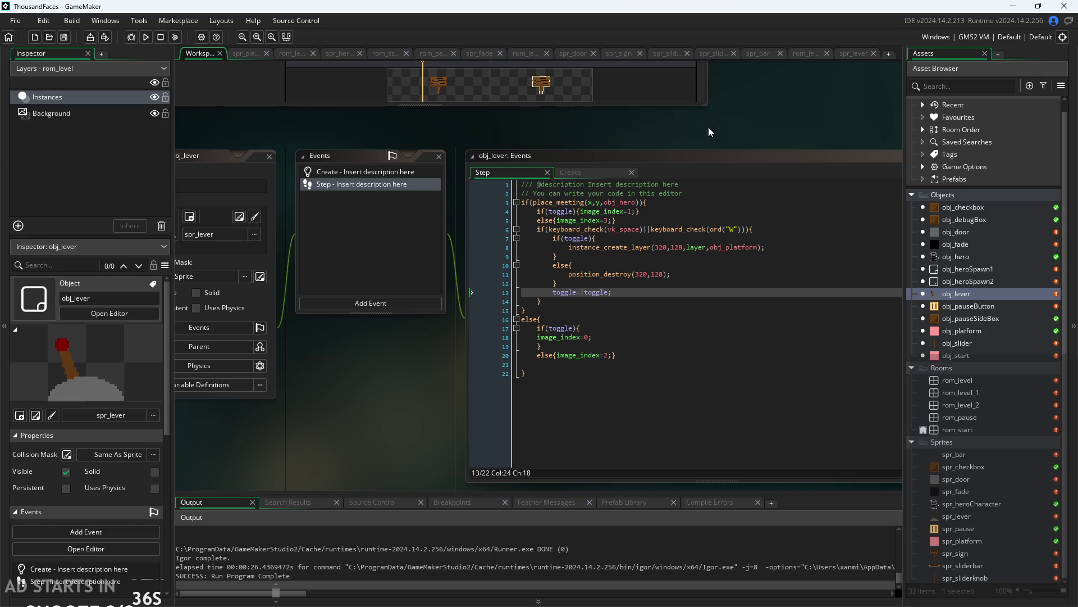
left_click_drag(758, 149, 720, 145)
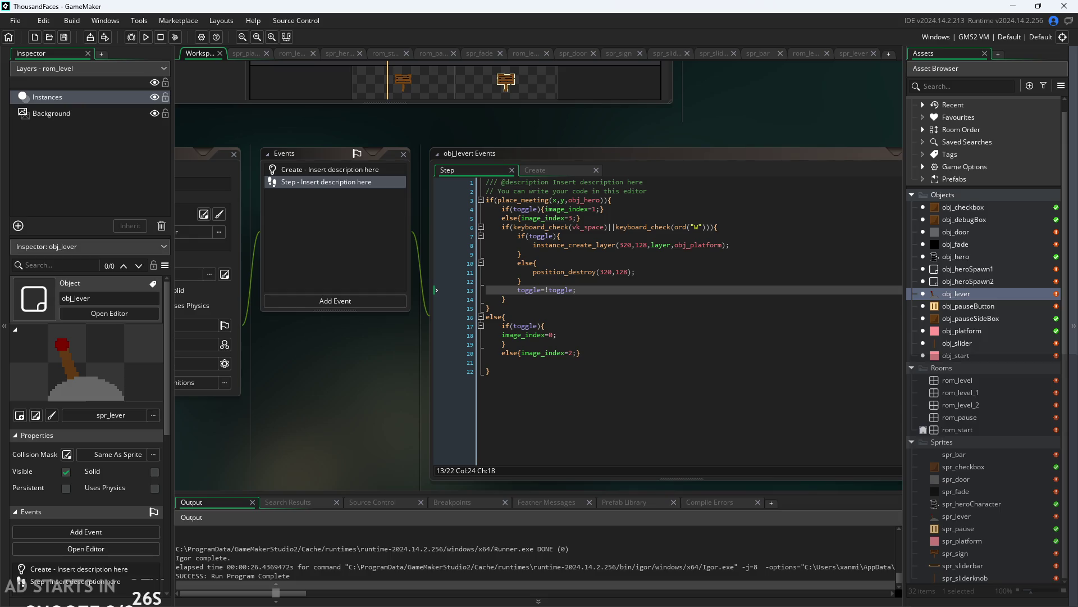
Open the spr_lever sprite editor, showing its 4-frame lever animation.
scroll(339, 400, "up", 3)
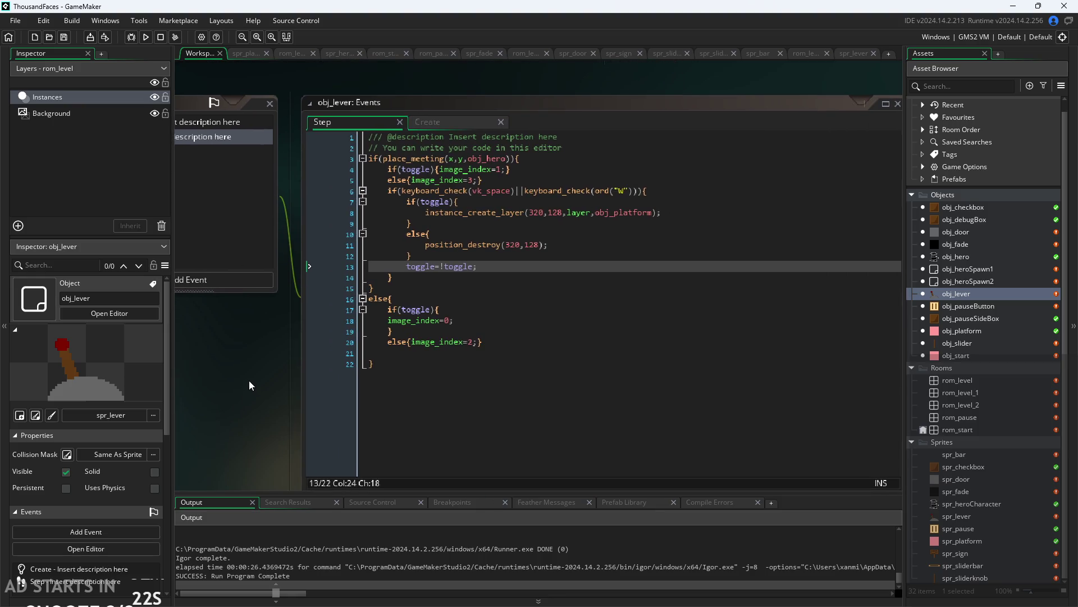
scroll(248, 380, "down", 3)
scroll(552, 461, "up", 2)
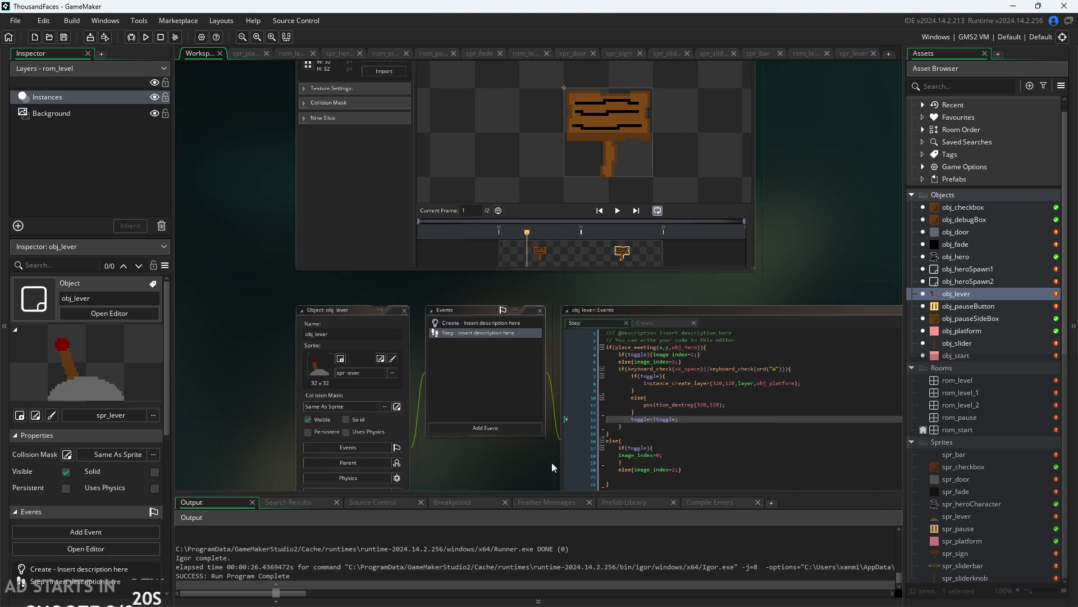
scroll(777, 258, "up", 3)
left_click(602, 338)
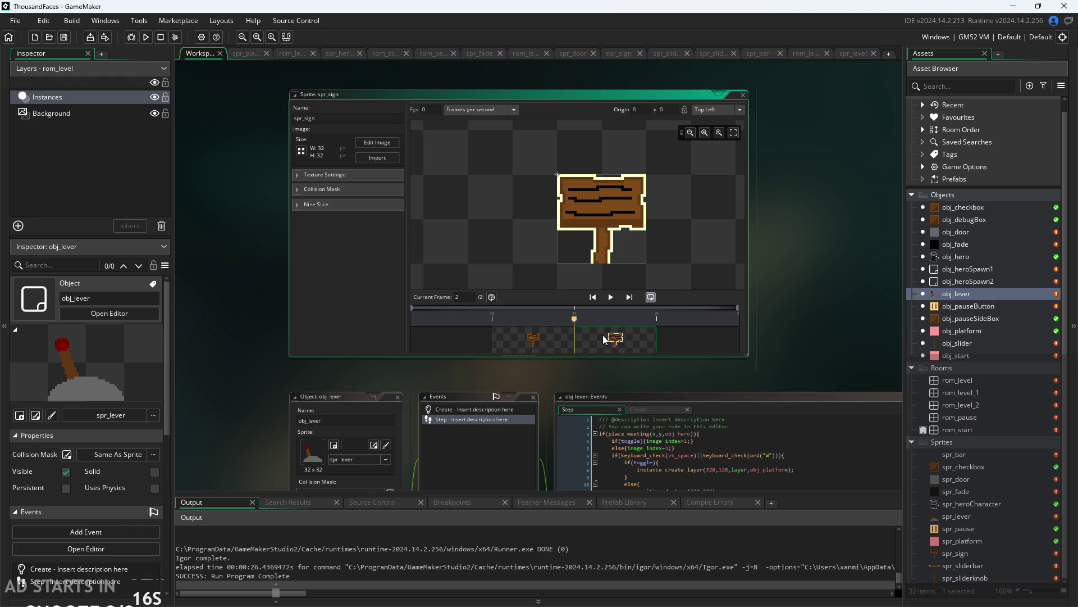
double_click(963, 514)
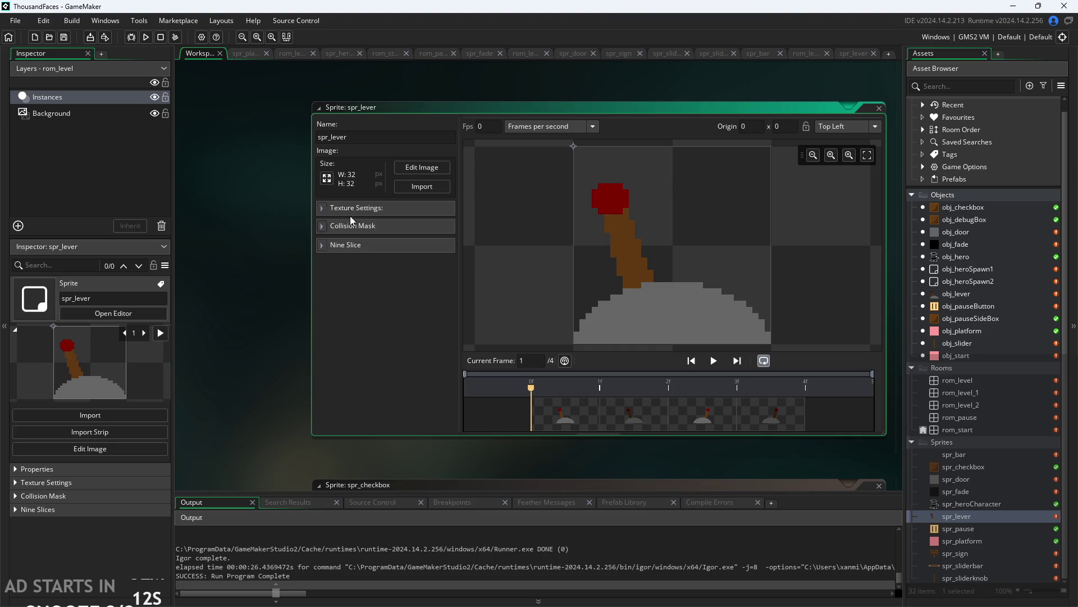
In spr_lever's image editor, delete the second and third frames.
left_click(415, 167)
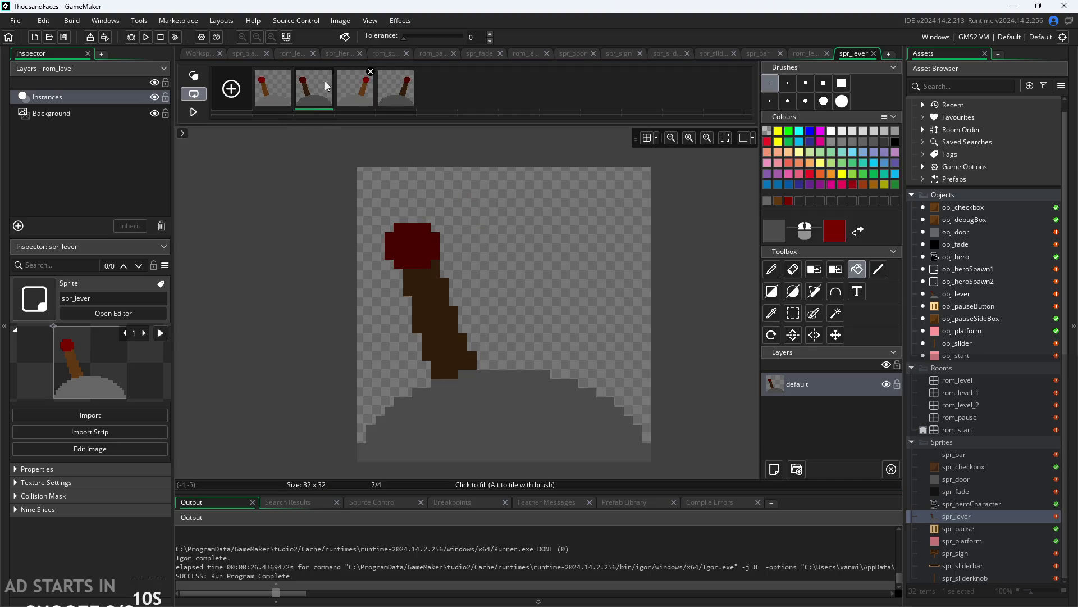
left_click(330, 72)
left_click(568, 289)
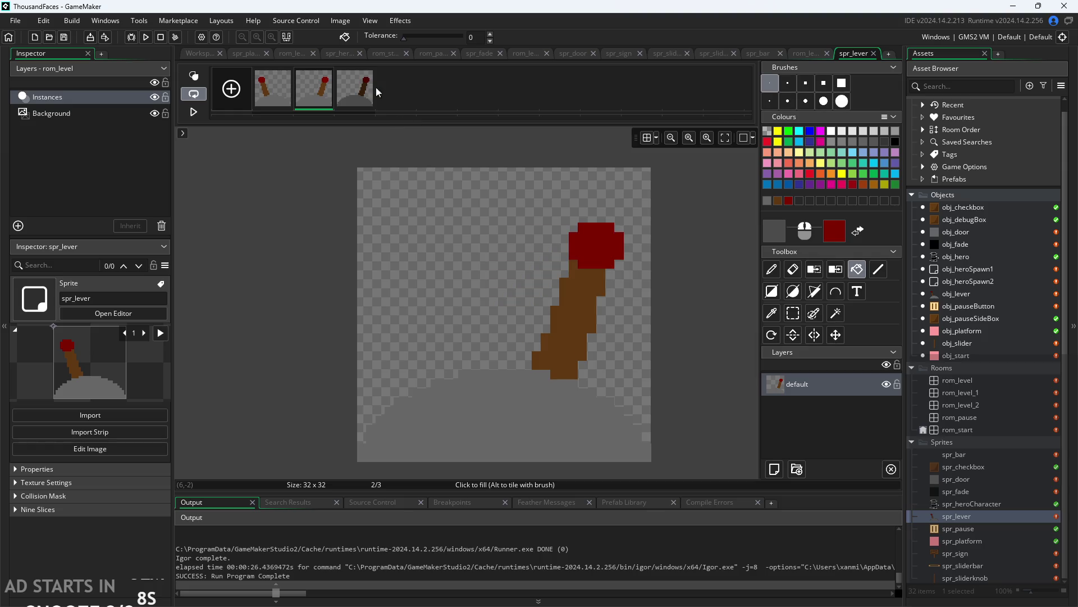
left_click(370, 72)
left_click(563, 294)
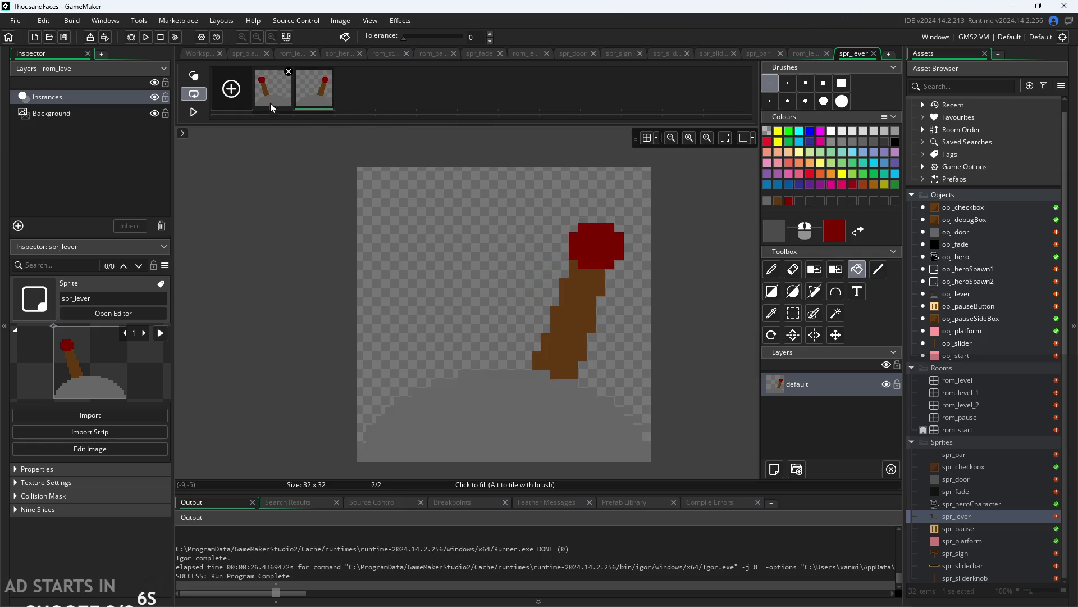
Add a new third frame to spr_lever, then open the spr_sign sprite.
right_click(271, 86)
left_click(299, 117)
left_click(316, 82)
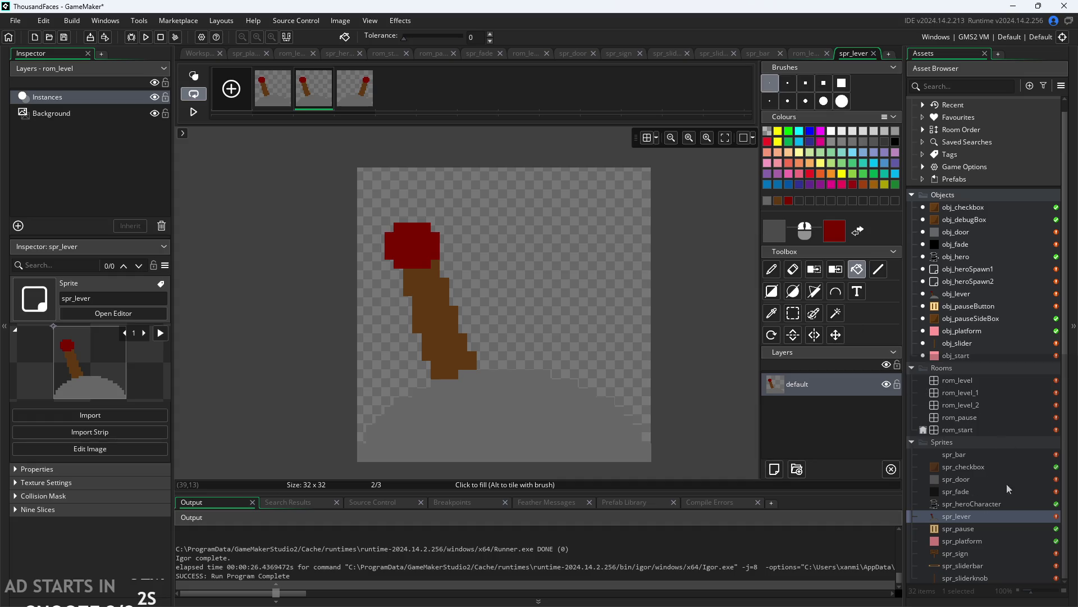
double_click(973, 555)
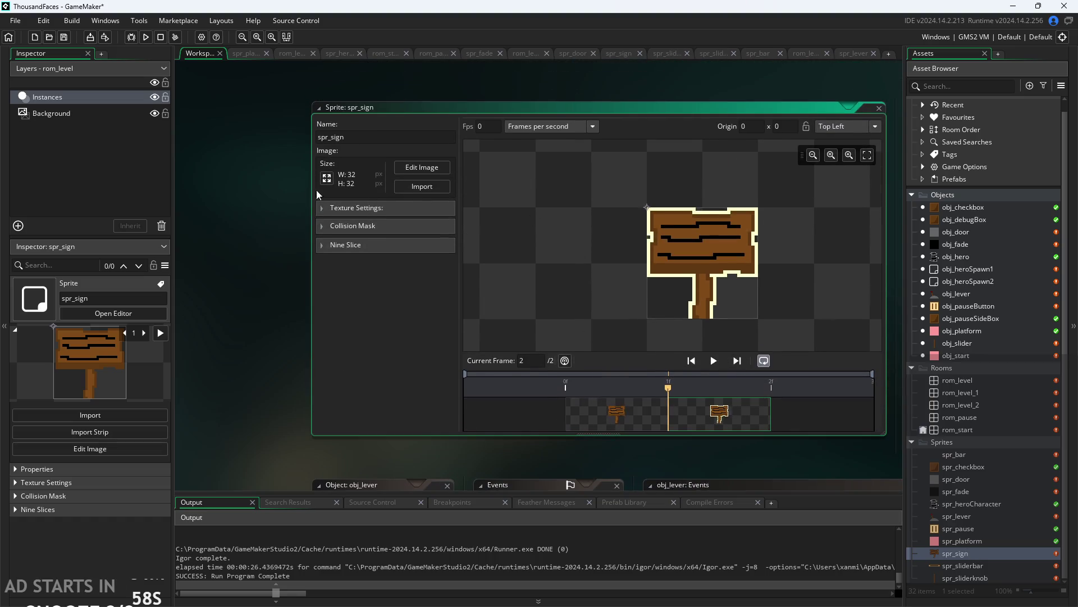
Sample spr_sign's cream outline with the eyedropper and store it as a custom colour.
left_click(408, 168)
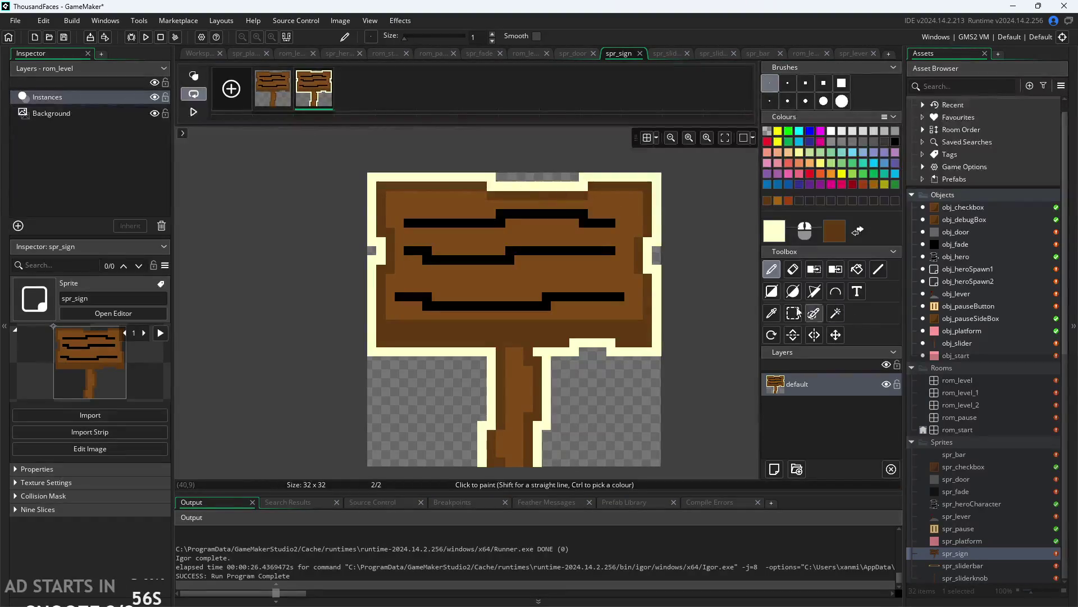
left_click(772, 313)
left_click(657, 223)
left_click(783, 233)
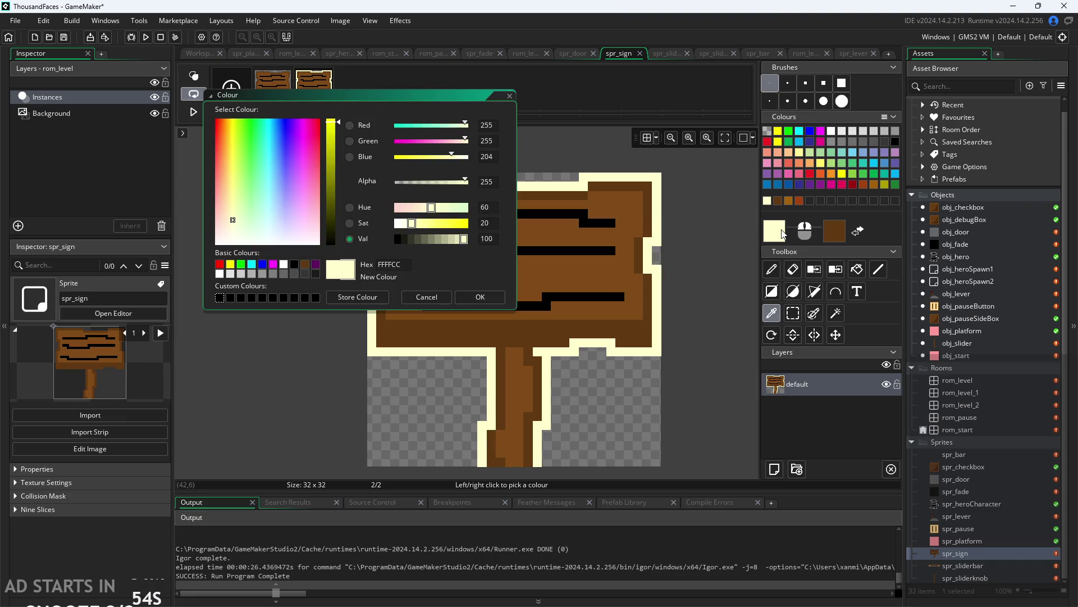
left_click(336, 298)
left_click(509, 98)
left_click(963, 565)
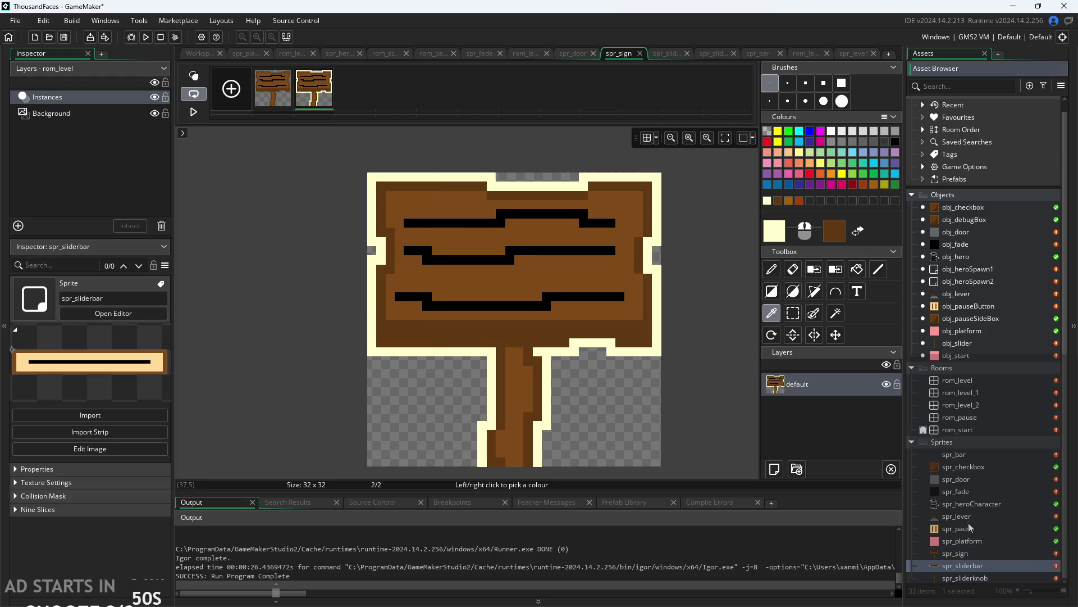
In spr_lever's image editor, pick black from the custom colours as the drawing colour.
left_click(957, 516)
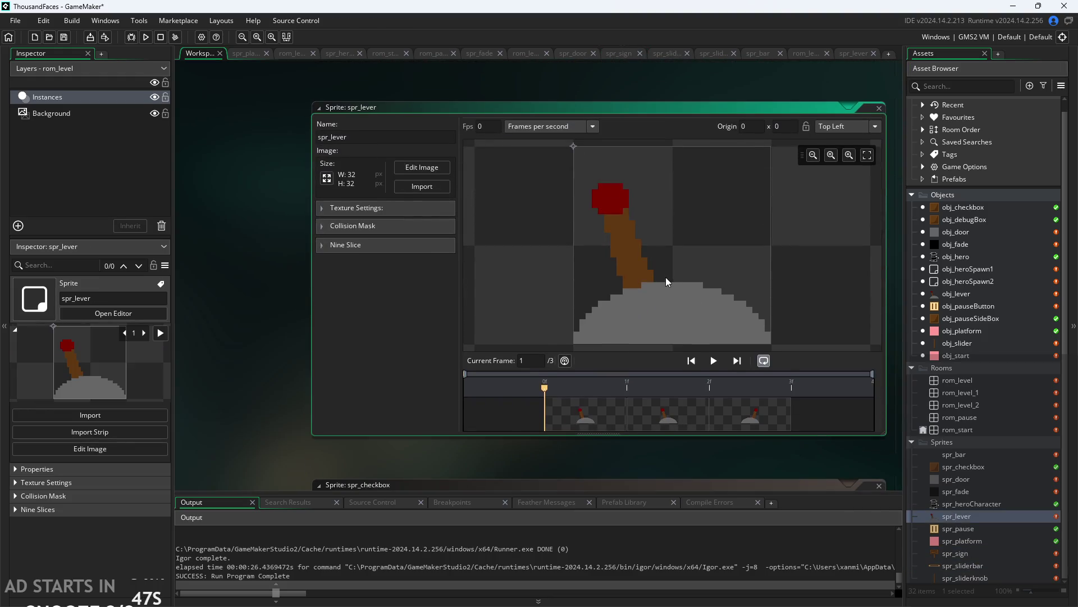
left_click(425, 165)
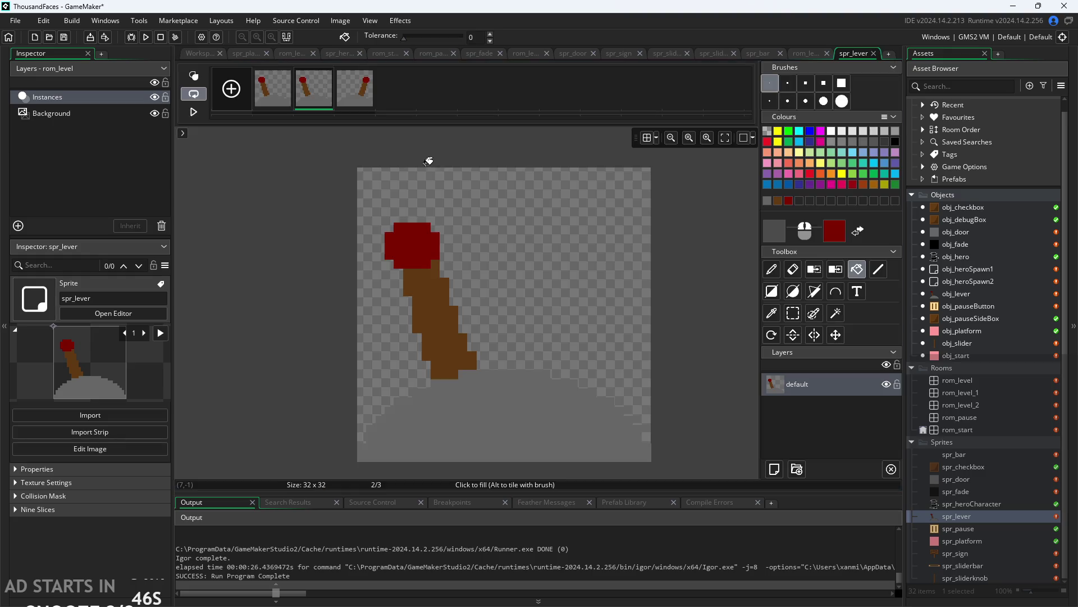
double_click(774, 231)
left_click(230, 296)
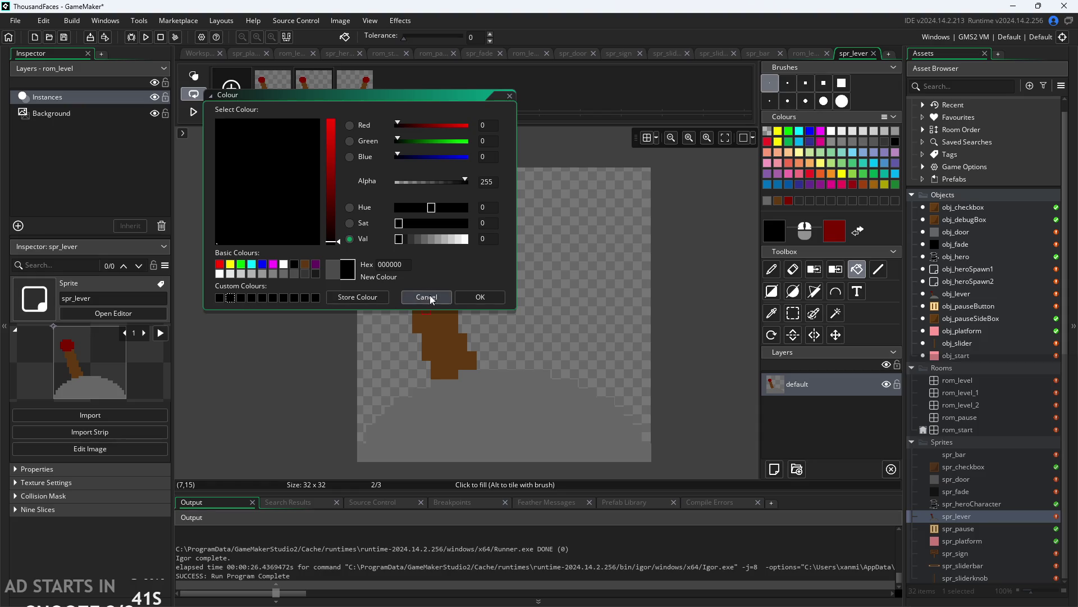
left_click(463, 302)
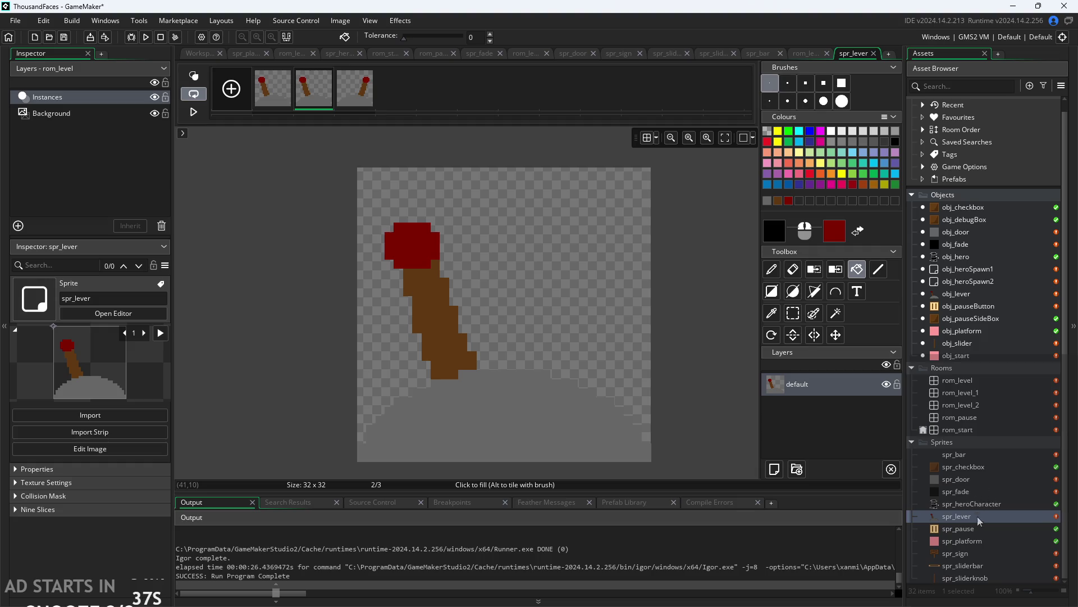
Back in spr_sign's image editor, store the cream FFFFCC as a custom colour.
double_click(965, 554)
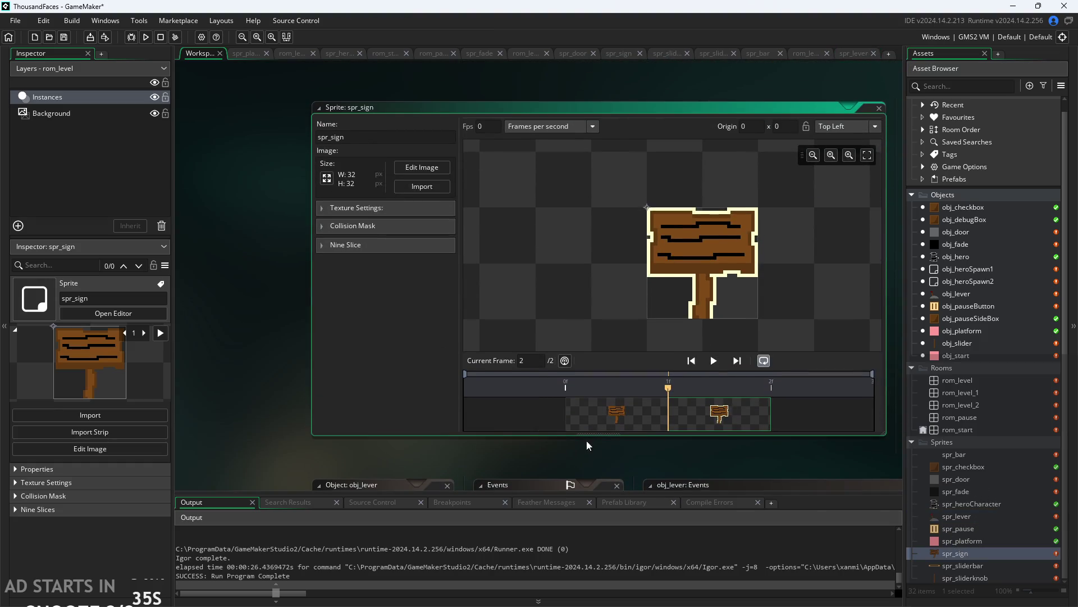
left_click(410, 171)
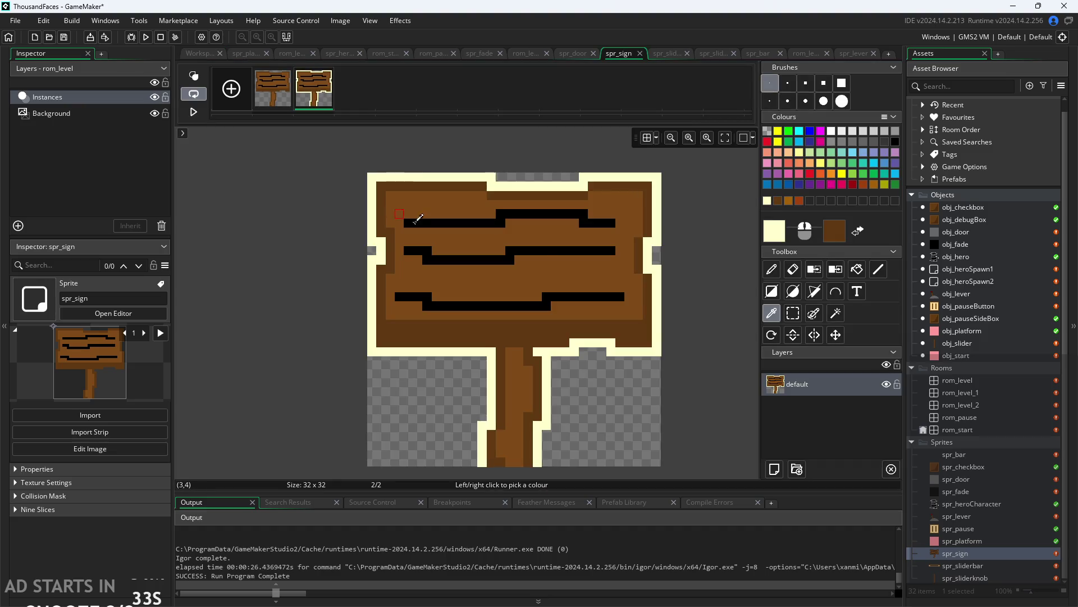
left_click(774, 227)
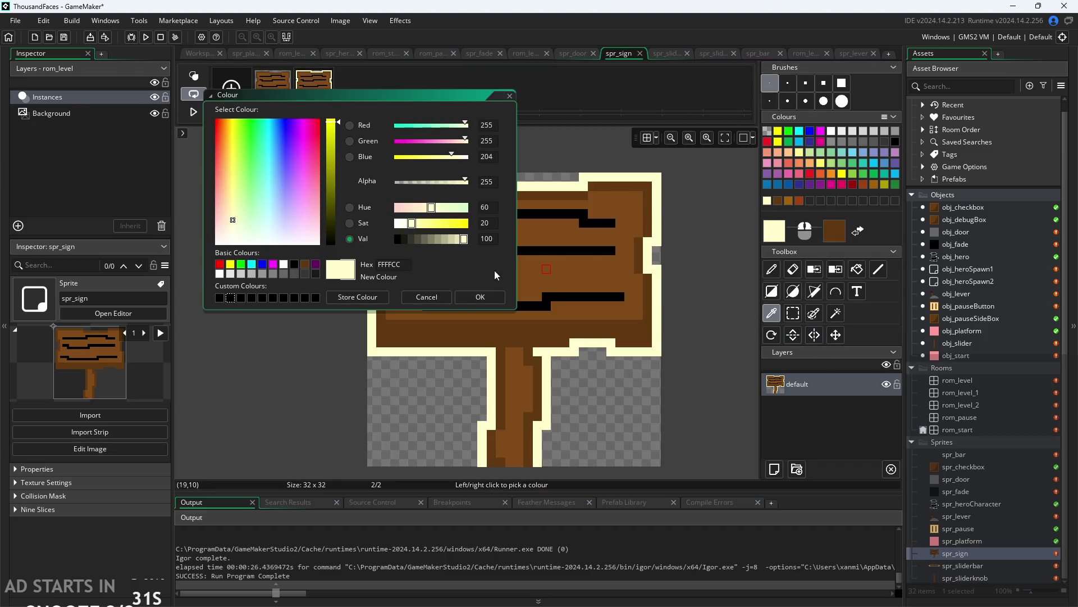
left_click(362, 295)
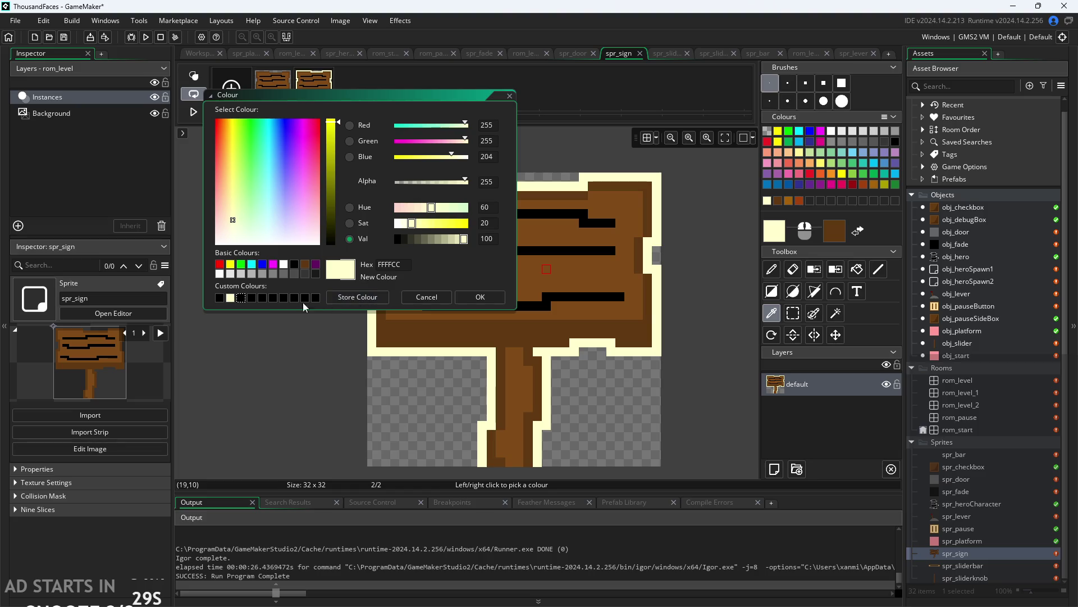
left_click(488, 297)
left_click(196, 53)
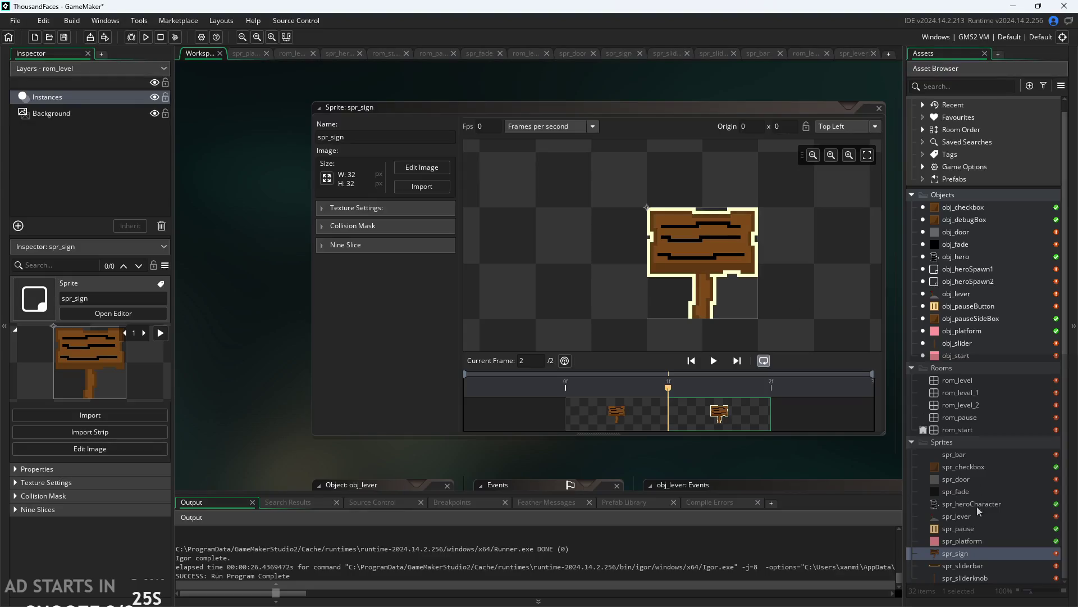
In spr_lever, set the drawing colour to the stored cream FFFFCC and select the Pencil.
double_click(956, 514)
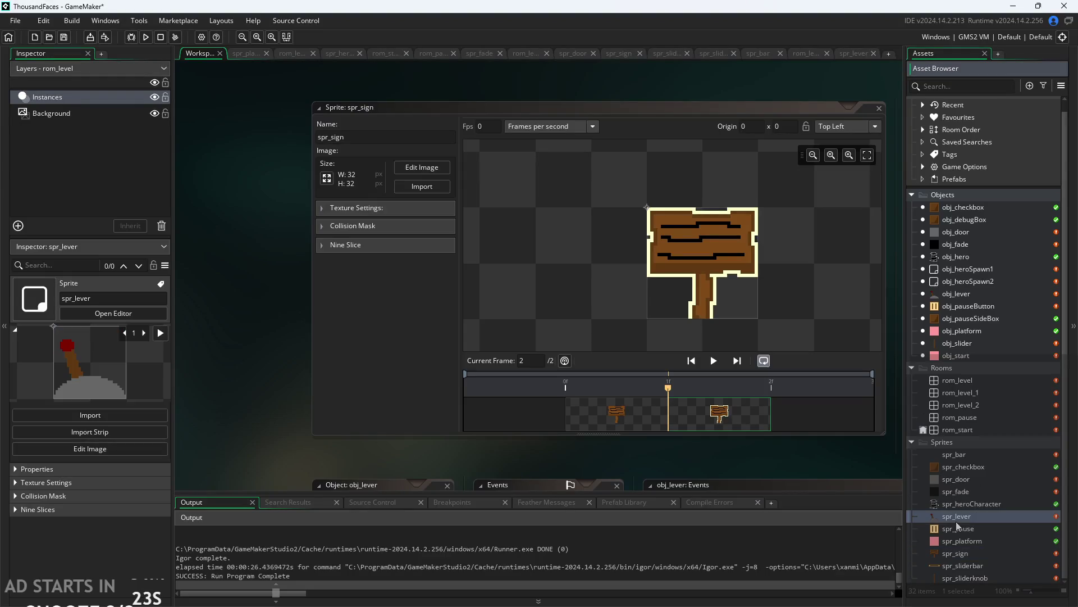
left_click(413, 167)
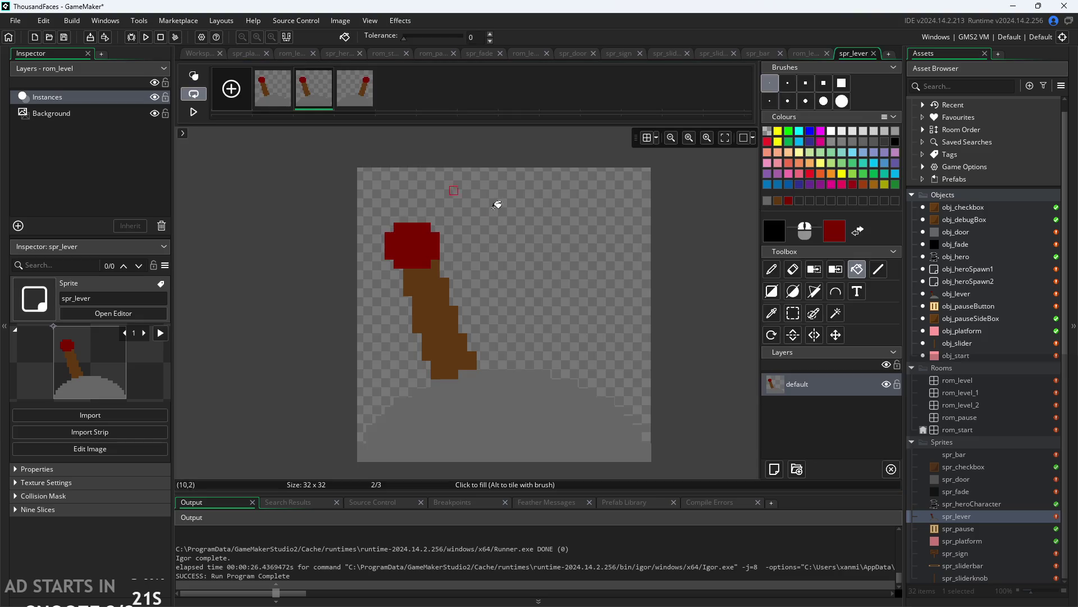
left_click(771, 232)
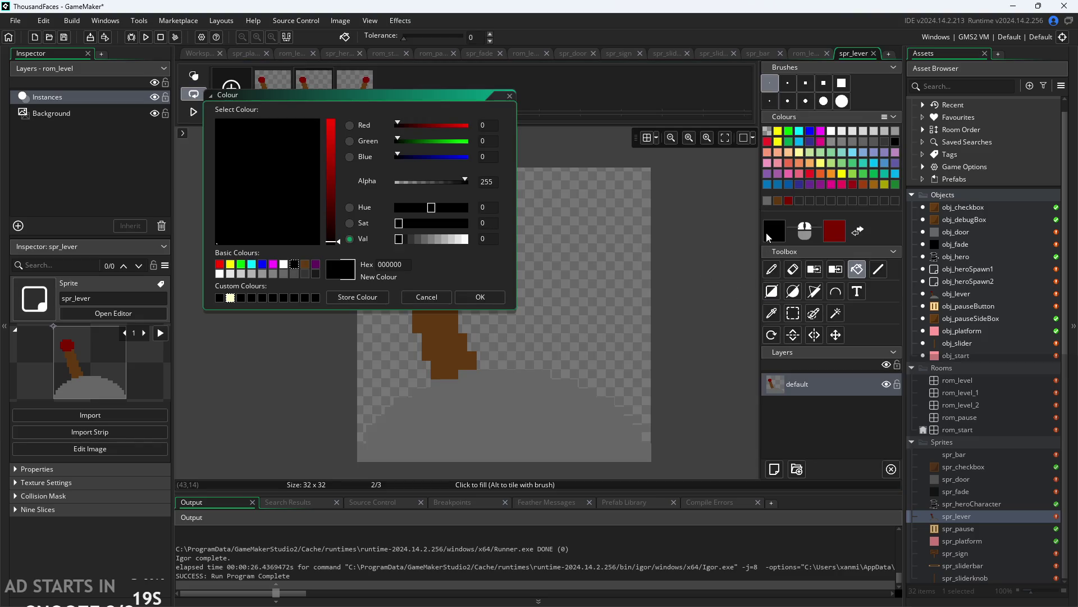
left_click(231, 298)
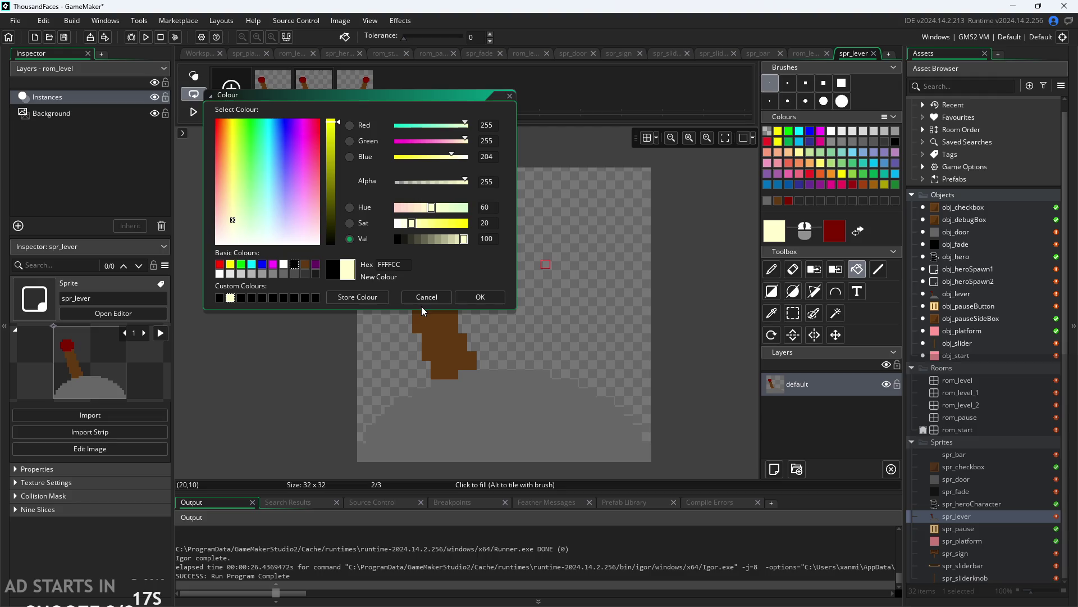
left_click(489, 297)
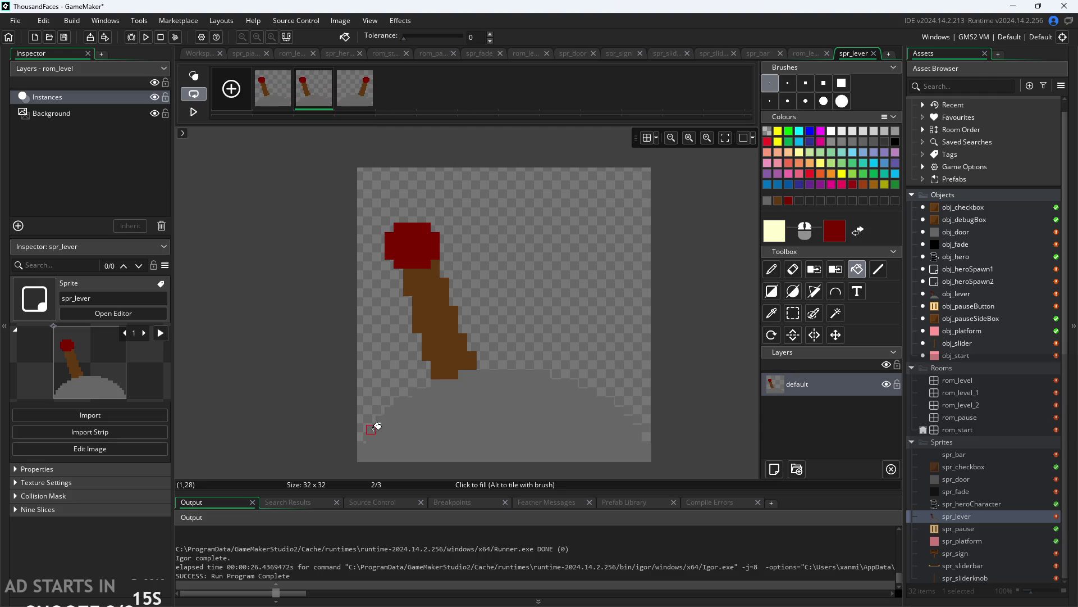
left_click(771, 269)
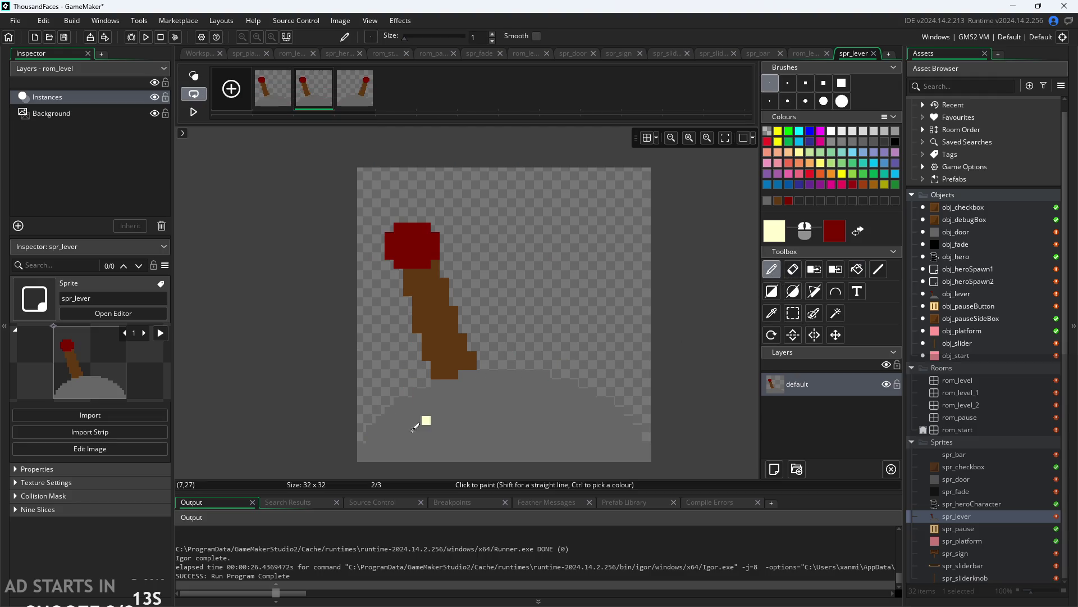
Pencil a cream outline along the lower-left edge of the lever's base.
scroll(362, 436, "up", 3)
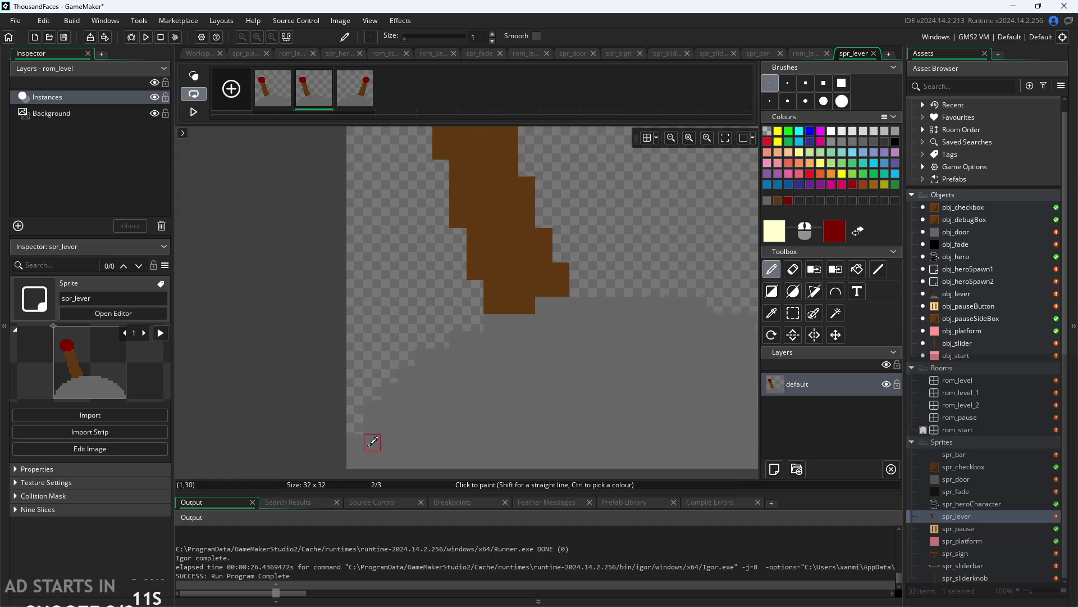
mouse_move(353, 423)
left_mouse_down()
mouse_move(354, 388)
mouse_move(376, 363)
mouse_move(490, 299)
mouse_move(492, 268)
mouse_move(469, 250)
mouse_move(468, 210)
left_mouse_up()
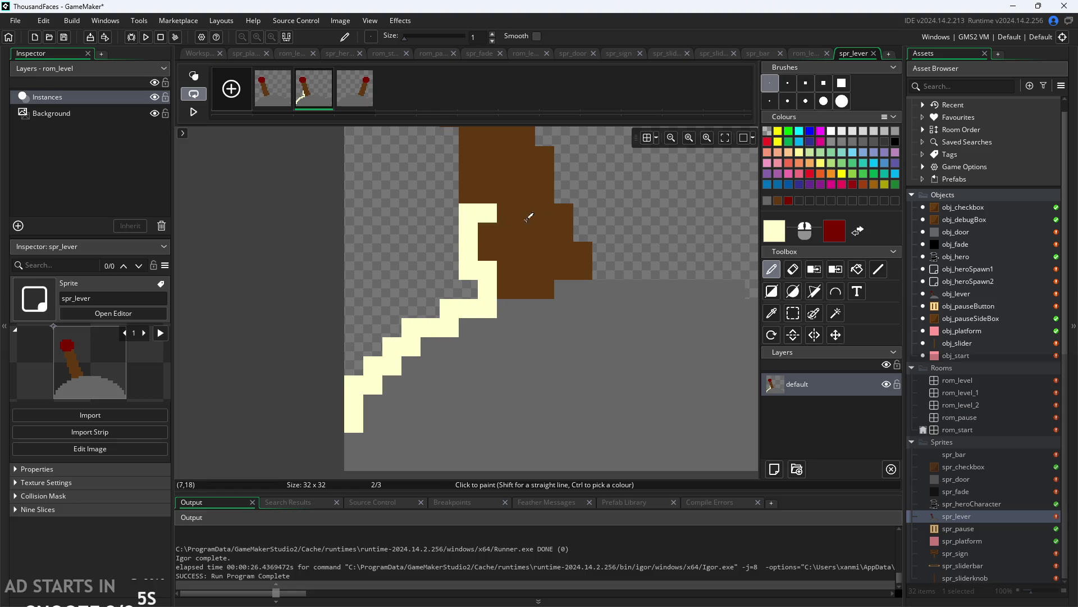
scroll(622, 181, "up", 3)
mouse_move(422, 368)
left_mouse_down()
mouse_move(422, 300)
mouse_move(403, 243)
mouse_move(384, 225)
mouse_move(384, 247)
mouse_move(360, 225)
mouse_move(363, 156)
mouse_move(401, 135)
mouse_move(482, 135)
mouse_move(501, 152)
mouse_move(501, 250)
mouse_move(517, 256)
mouse_move(520, 302)
mouse_move(559, 393)
mouse_move(578, 403)
mouse_move(578, 441)
left_mouse_up()
Extend the cream outline along the handle and base top, undoing misplaced rows and the stray pixel.
scroll(414, 200, "down", 3)
scroll(414, 200, "right", 5)
mouse_move(348, 271)
left_mouse_down()
mouse_move(325, 272)
mouse_move(442, 275)
left_mouse_up()
key("ctrl+z")
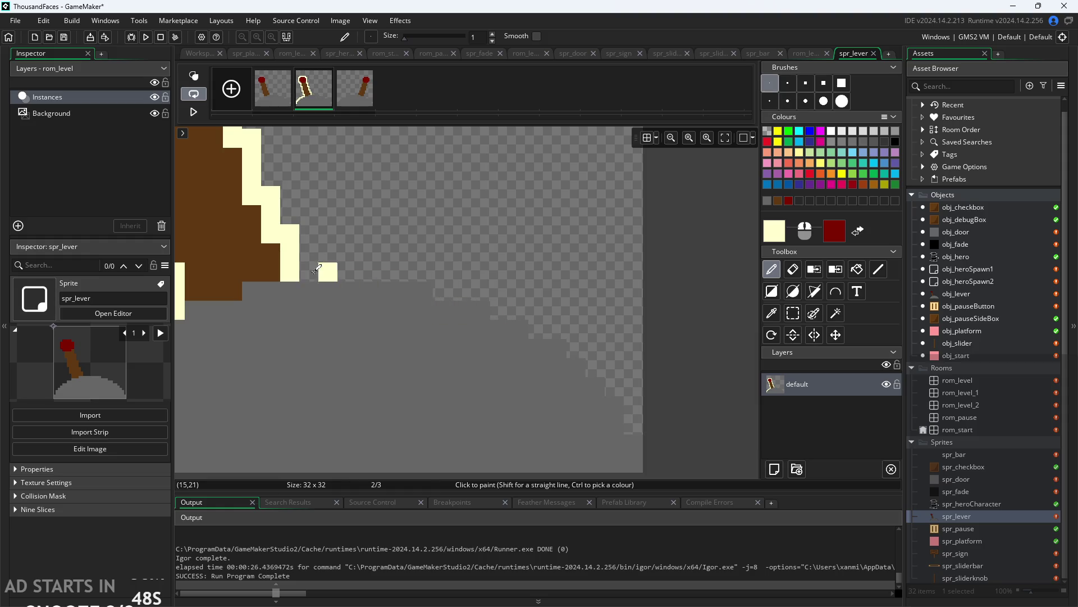
left_click_drag(317, 270, 404, 256)
key("ctrl+z")
mouse_move(322, 272)
left_mouse_down()
mouse_move(439, 267)
mouse_move(440, 288)
mouse_move(536, 306)
mouse_move(581, 327)
mouse_move(584, 348)
mouse_move(629, 376)
mouse_move(633, 413)
mouse_move(615, 403)
left_mouse_up()
scroll(615, 403, "down", 2)
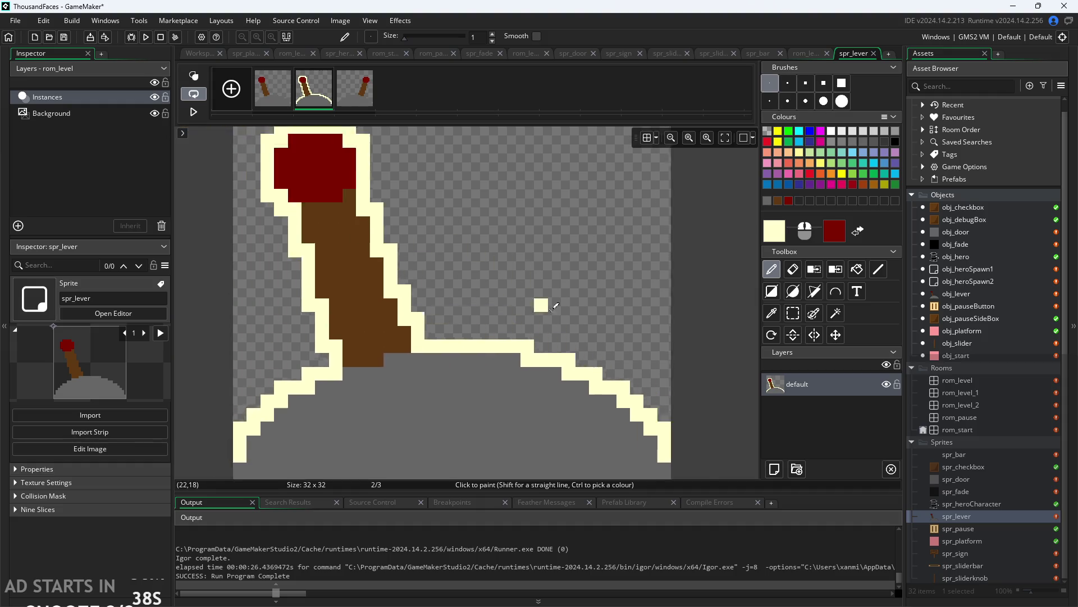
key("ctrl+z")
scroll(553, 306, "down", 3)
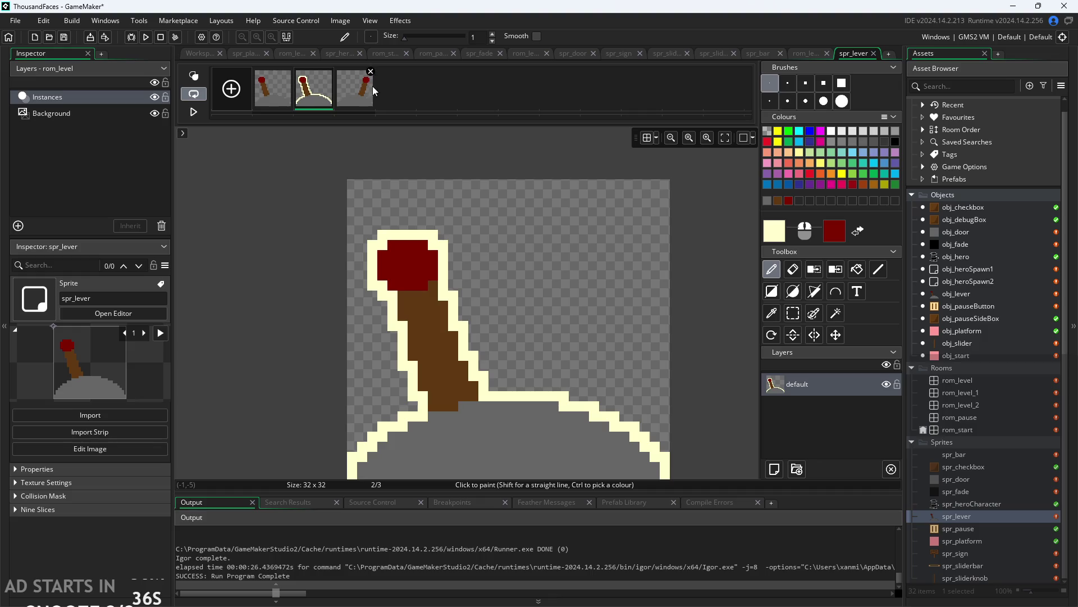
Duplicate the outlined second frame of spr_lever to create a fourth frame.
right_click(297, 93)
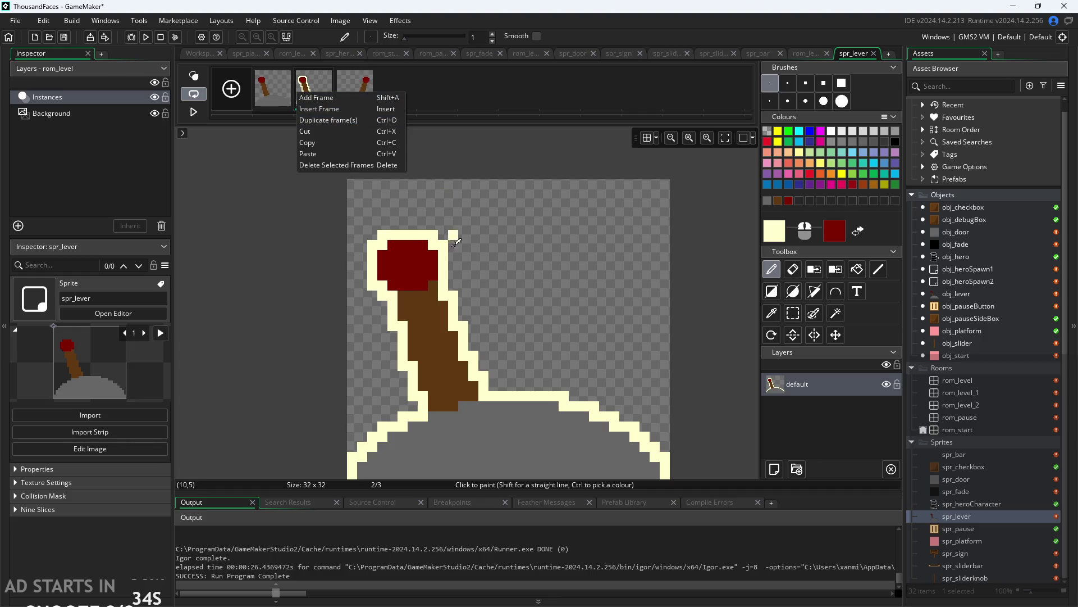
left_click(272, 74)
left_click(309, 99)
right_click(310, 98)
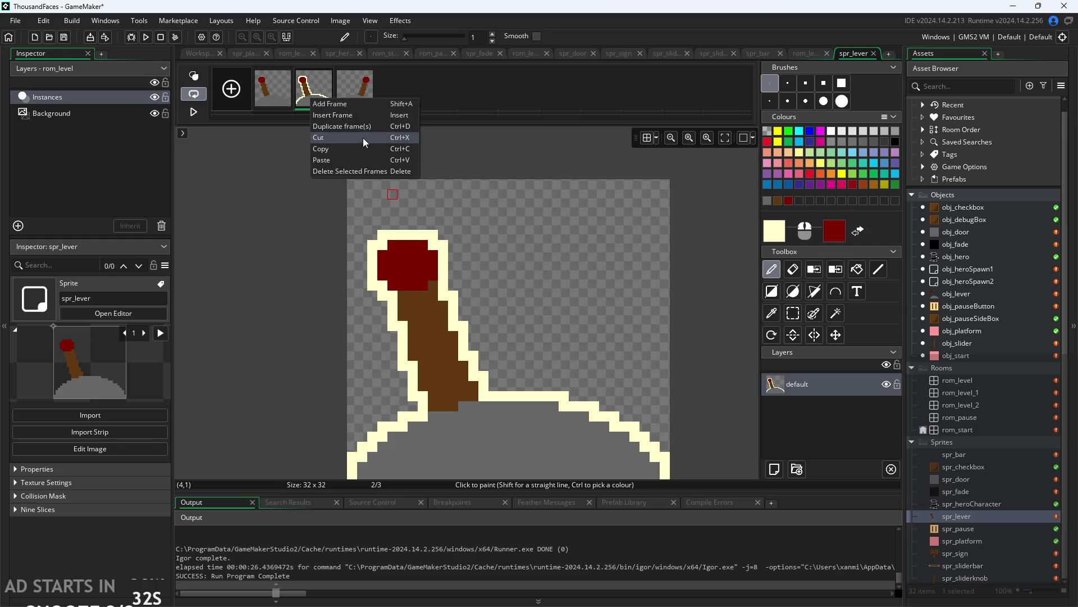
left_click(349, 123)
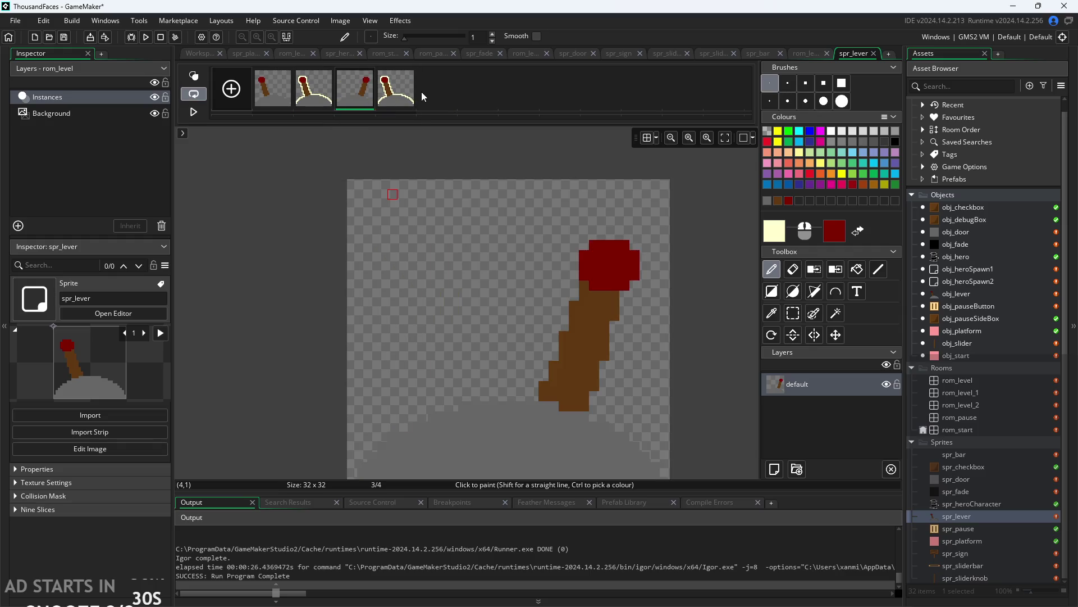
Pencil one pixel to close the gap at the bottom-left of the outline, then review all four frames.
left_click(270, 102)
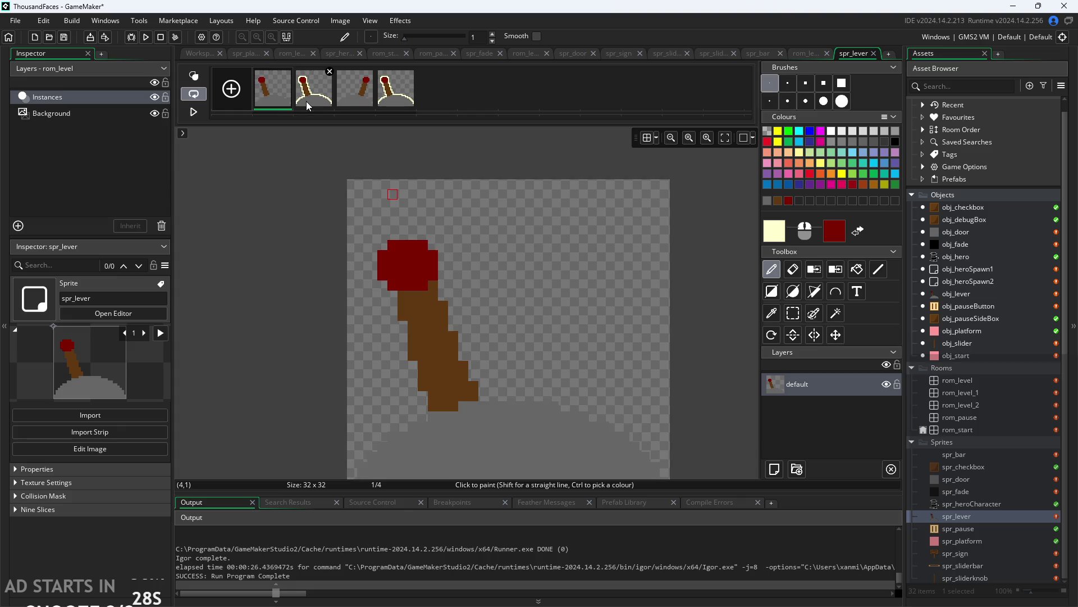
left_click(314, 89)
scroll(469, 184, "down", 4)
scroll(470, 184, "up", 1)
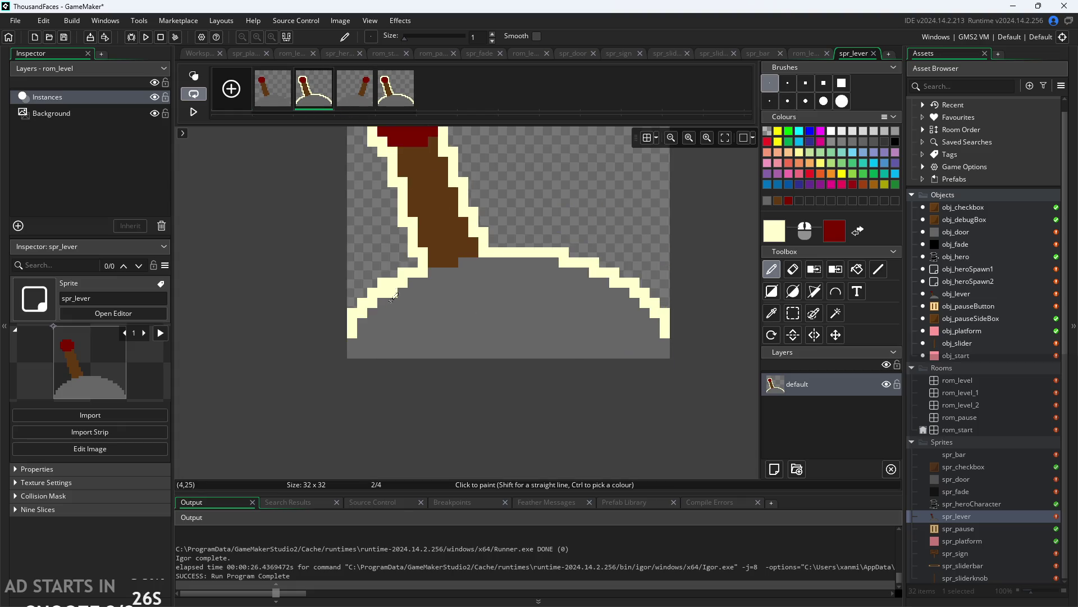
left_click(352, 342)
left_click(360, 94)
left_click(402, 100)
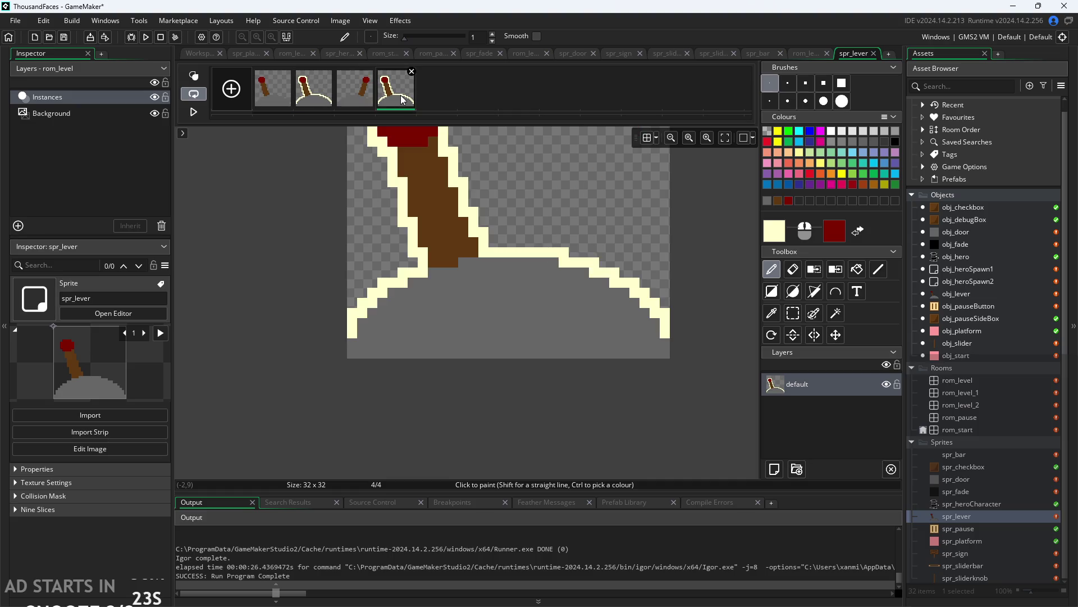
left_click(275, 99)
scroll(586, 272, "down", 2)
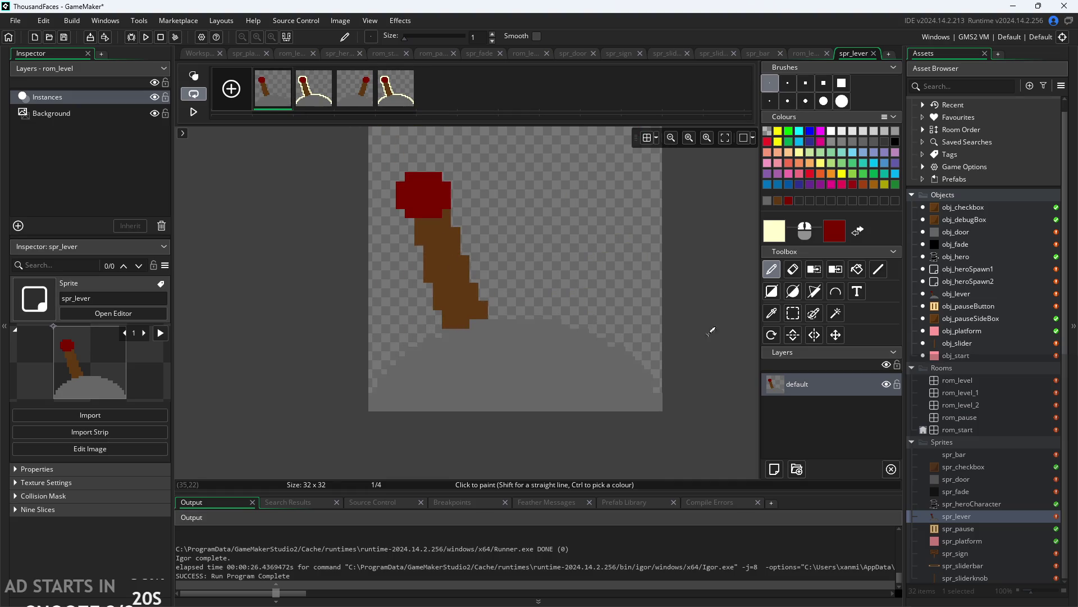
Move the artwork of spr_lever's first and second frames down two pixels.
left_click(793, 313)
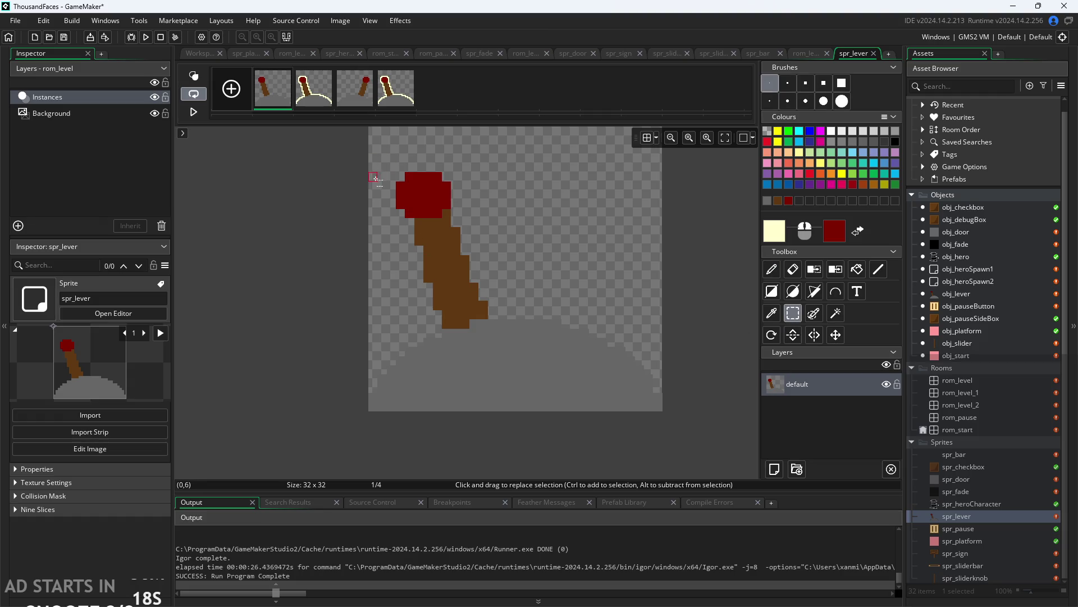
left_click_drag(376, 178, 660, 409)
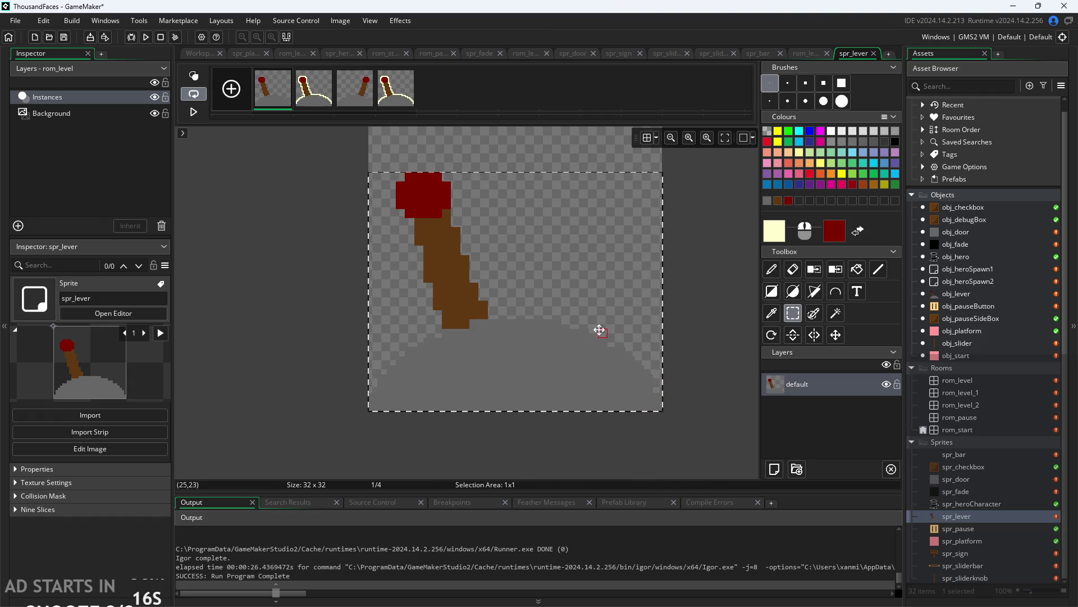
left_click_drag(600, 331, 598, 353)
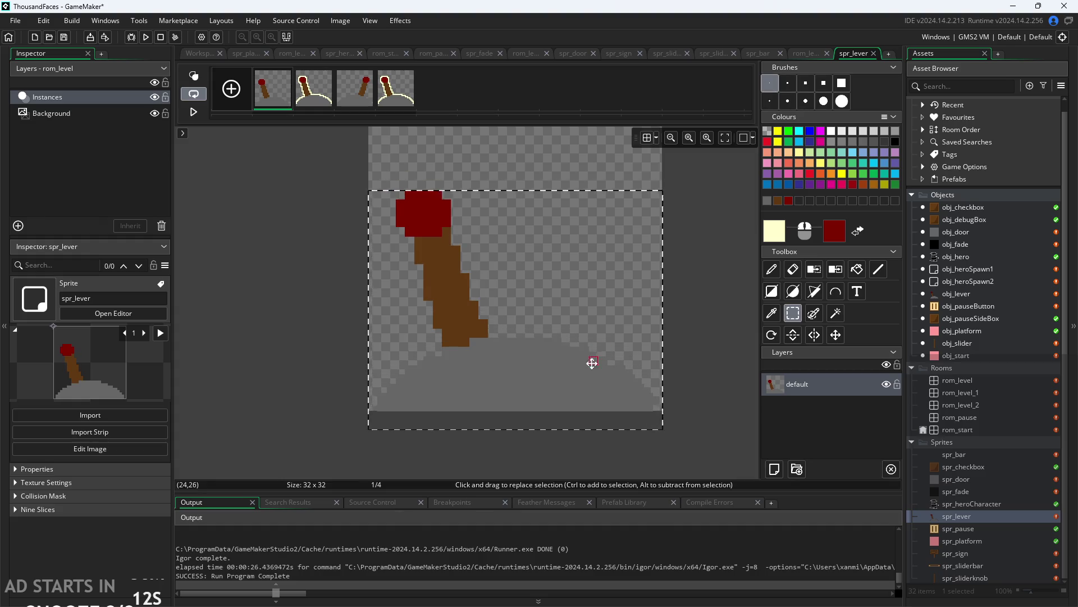
left_click(511, 449)
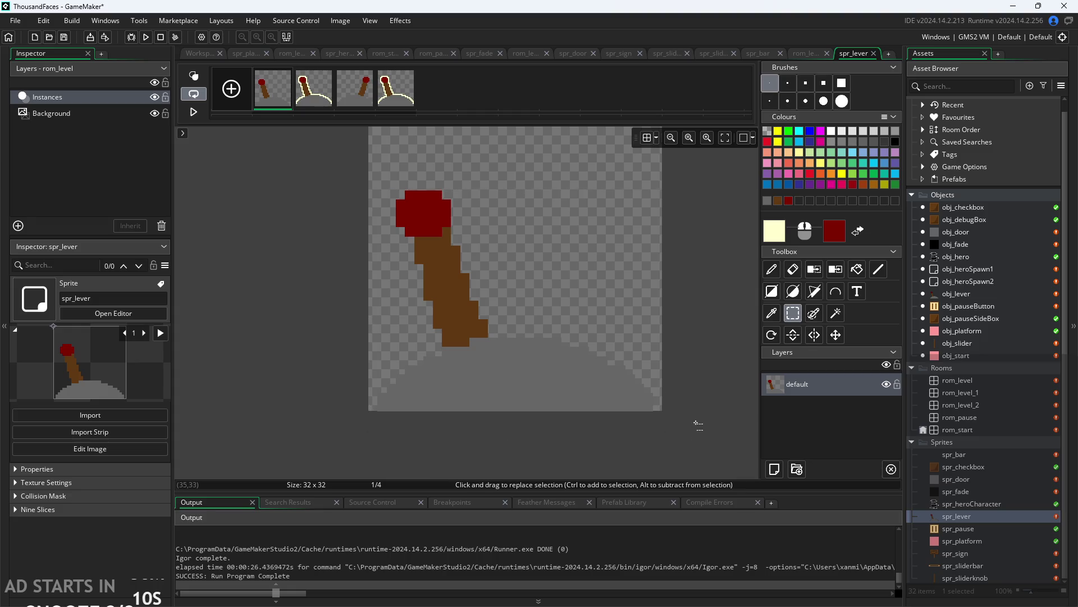
left_click(321, 101)
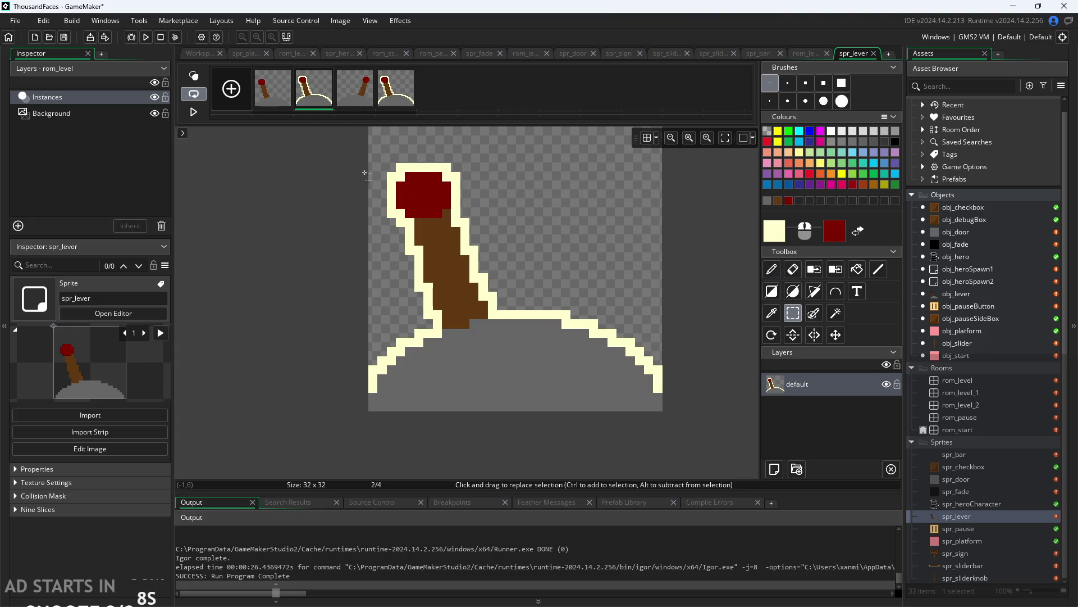
left_click_drag(366, 174, 648, 401)
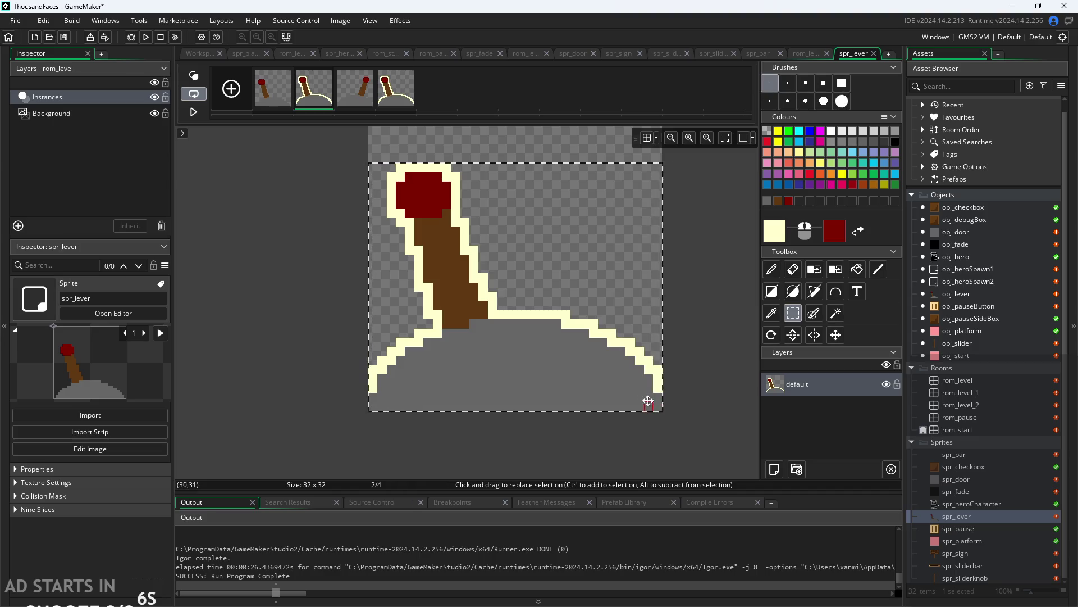
left_click_drag(575, 303, 577, 322)
left_click(594, 269)
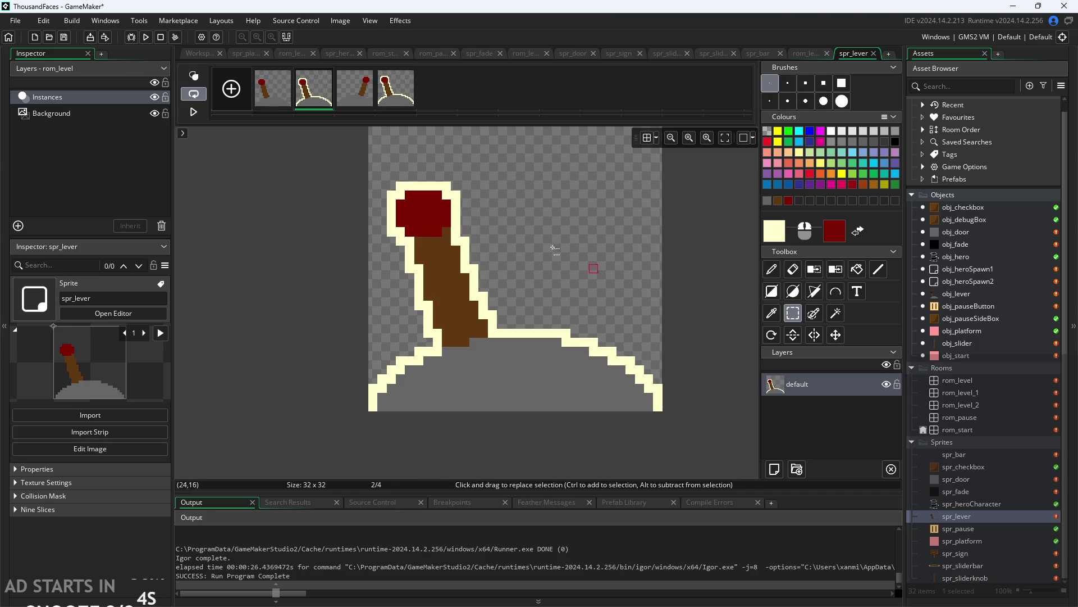
Move the artwork of the fourth and third frames down two pixels as well.
left_click(367, 102)
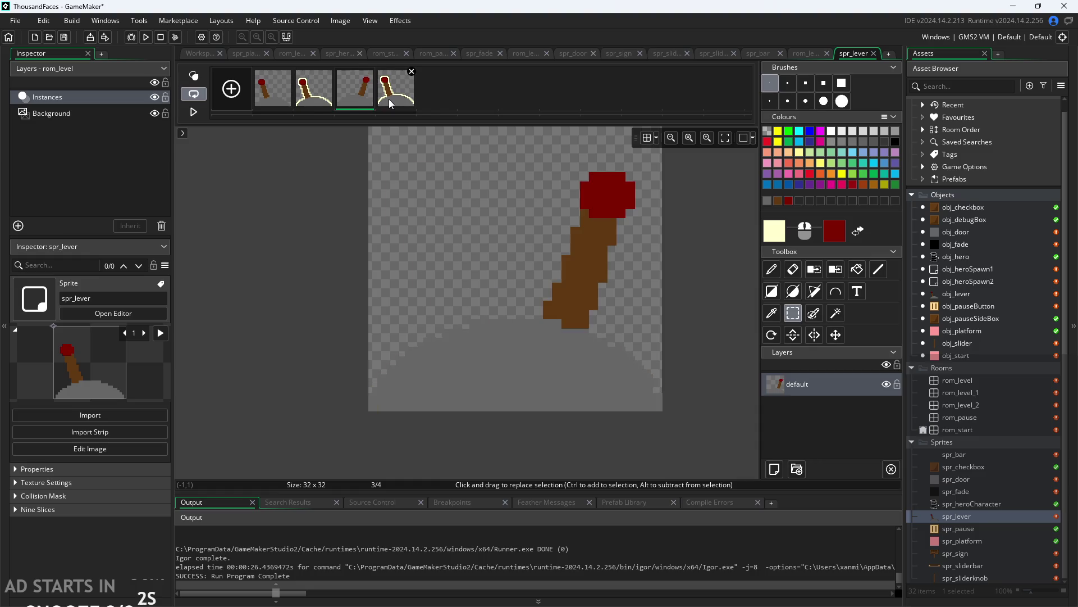
left_click(389, 99)
mouse_move(370, 167)
left_mouse_down()
mouse_move(640, 316)
mouse_move(665, 414)
left_mouse_up()
left_click_drag(580, 305, 580, 324)
left_click(667, 302)
left_click(355, 88)
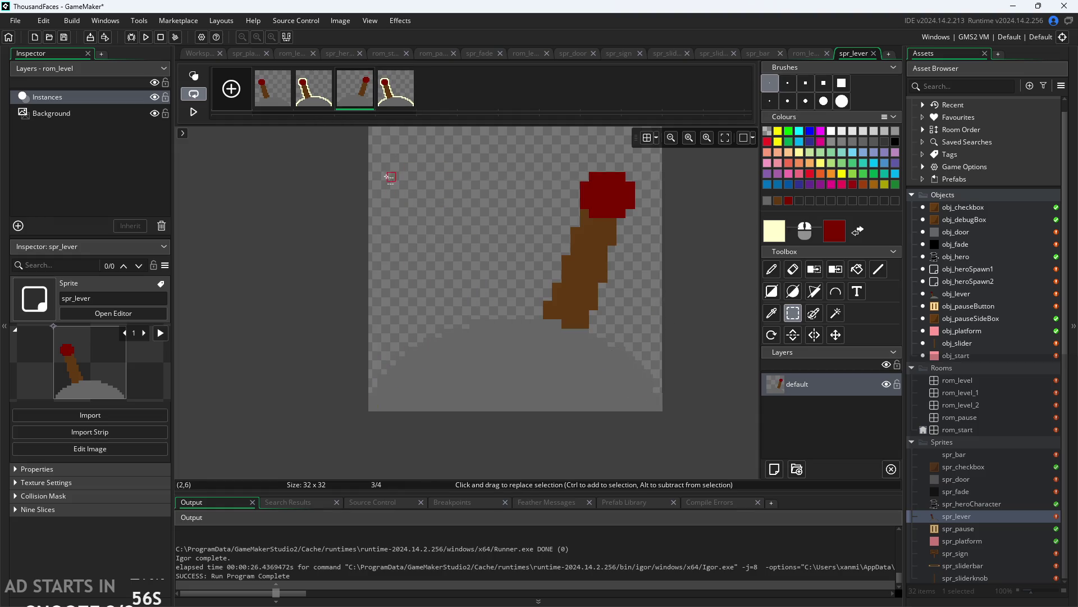
mouse_move(370, 164)
left_mouse_down()
mouse_move(680, 385)
mouse_move(651, 399)
left_mouse_up()
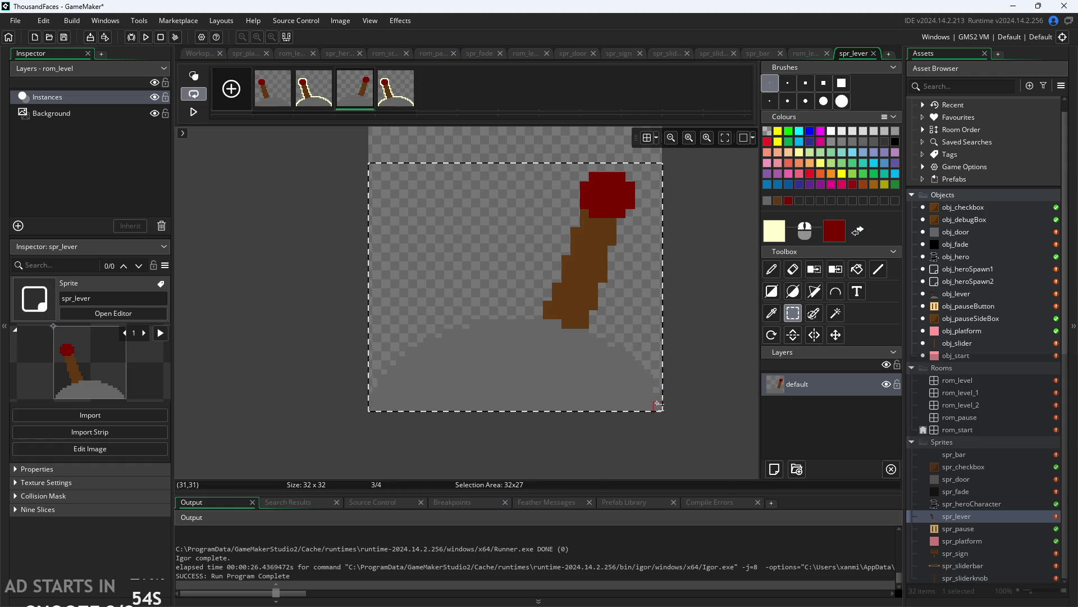
left_click_drag(585, 299, 583, 314)
left_click(679, 313)
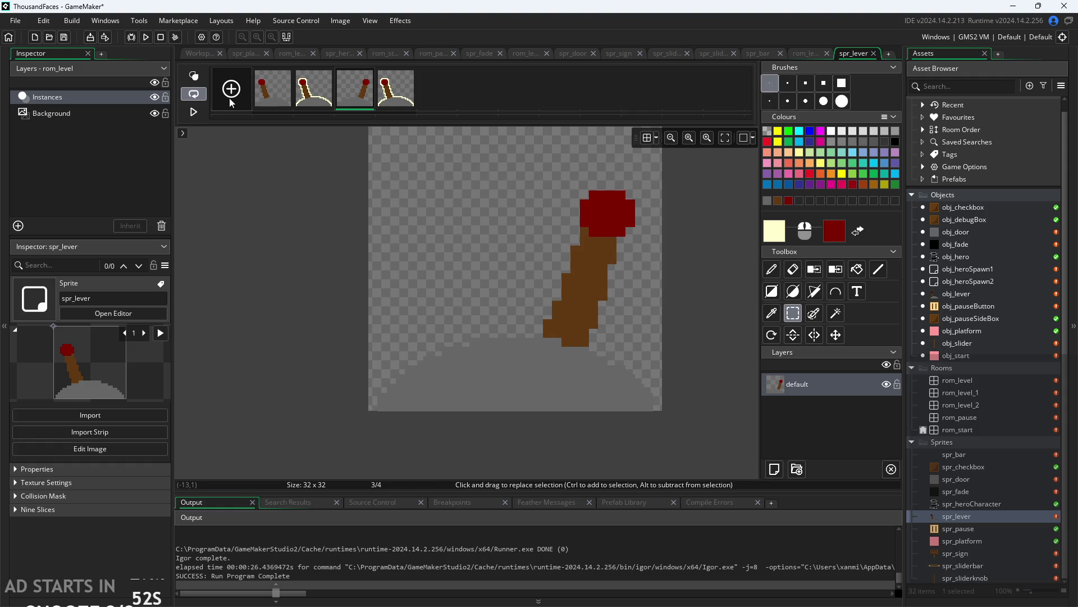
Mirror the fourth frame horizontally with Image > Mirror > Selected Frames so the lever leans right.
left_click(275, 95)
left_click(314, 93)
left_click(348, 99)
left_click(396, 90)
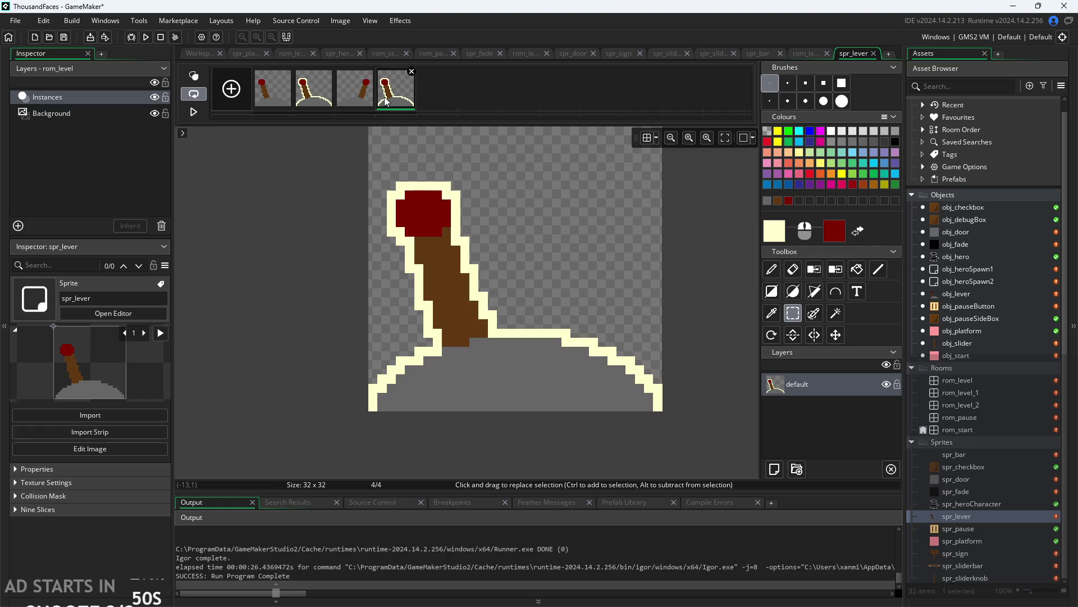
left_click(341, 20)
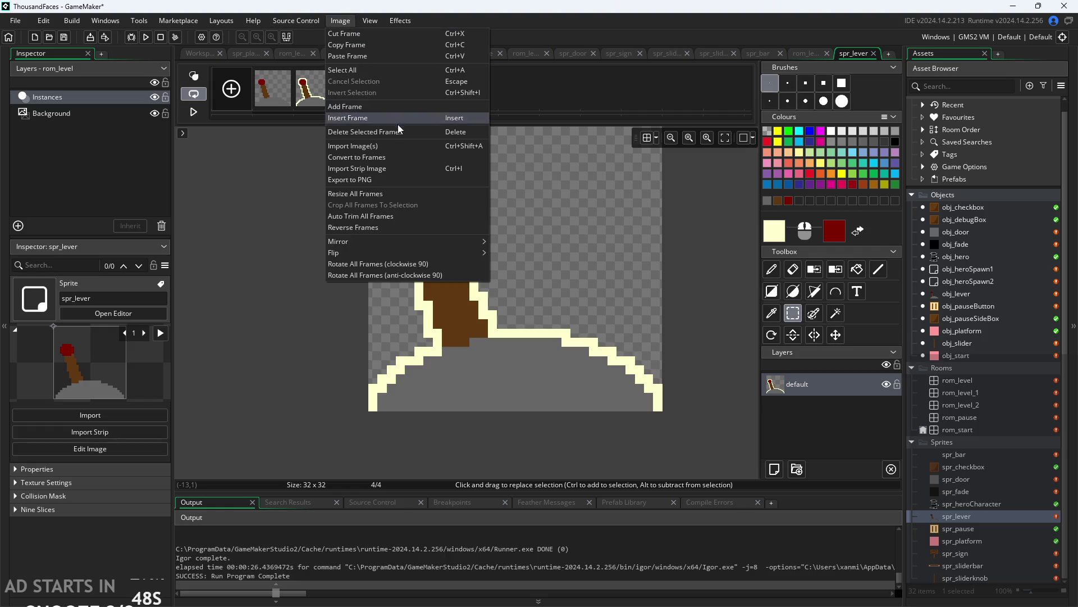
mouse_move(371, 241)
left_click(509, 242)
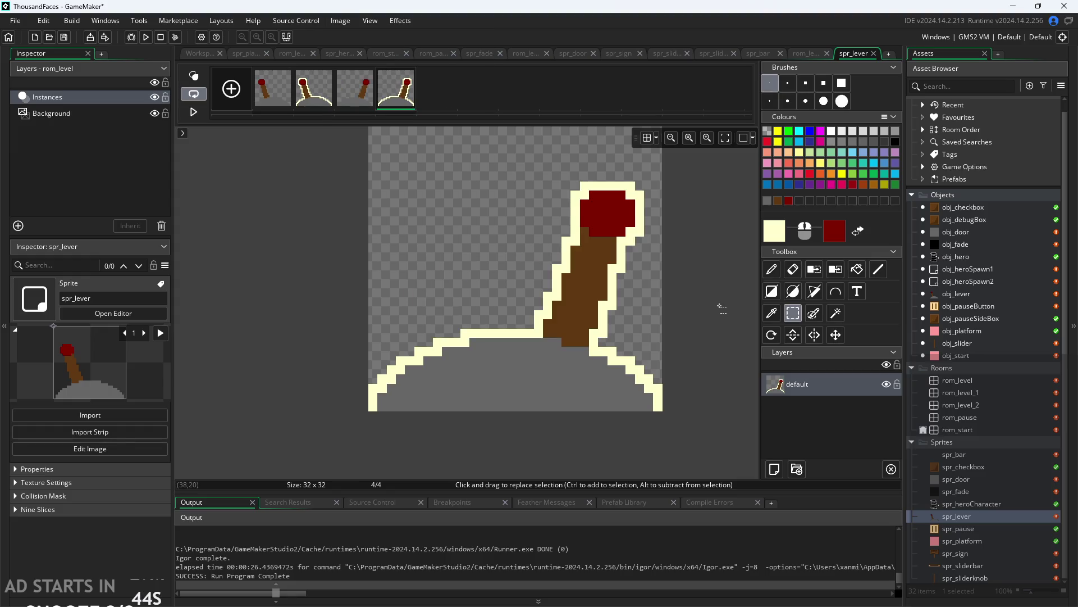
scroll(281, 159, "up", 3)
Open obj_lever's Step event and delete the empty line 21.
left_click(199, 53)
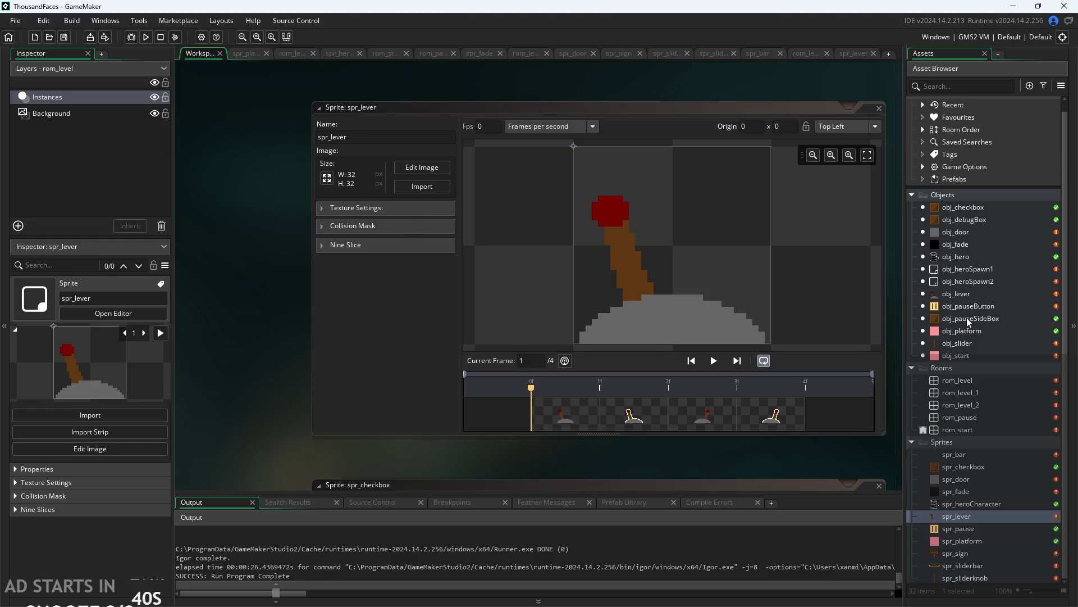
double_click(965, 294)
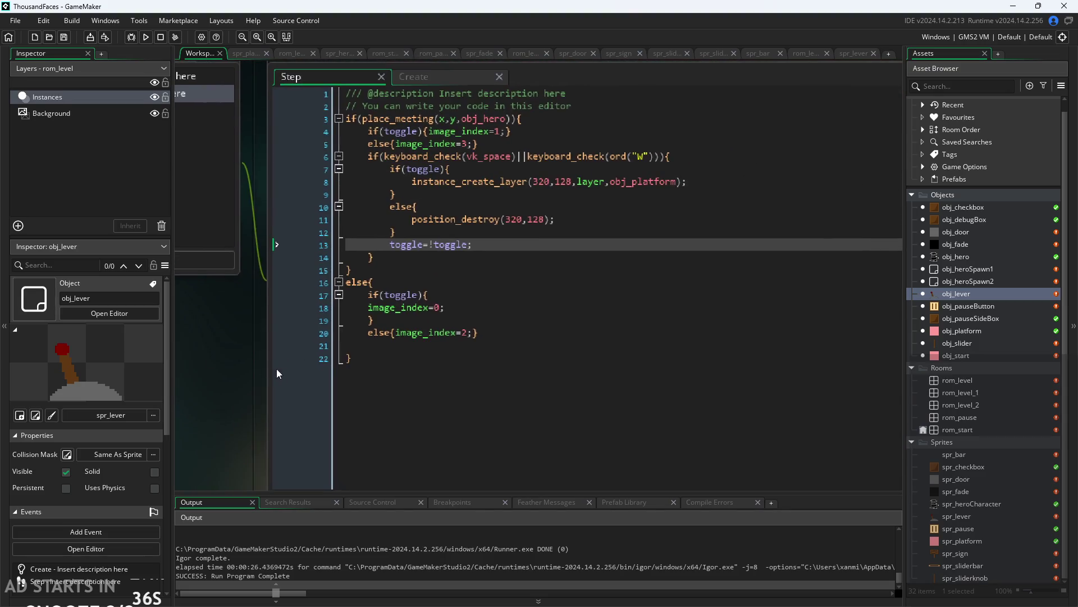
left_click(467, 353)
left_click(482, 343)
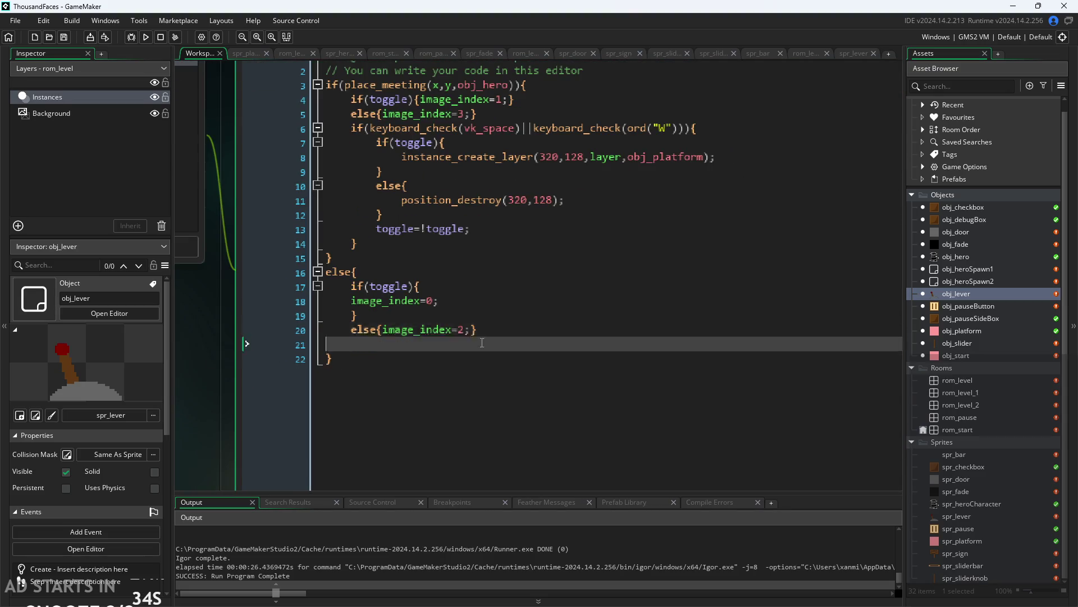
key("BackSpace")
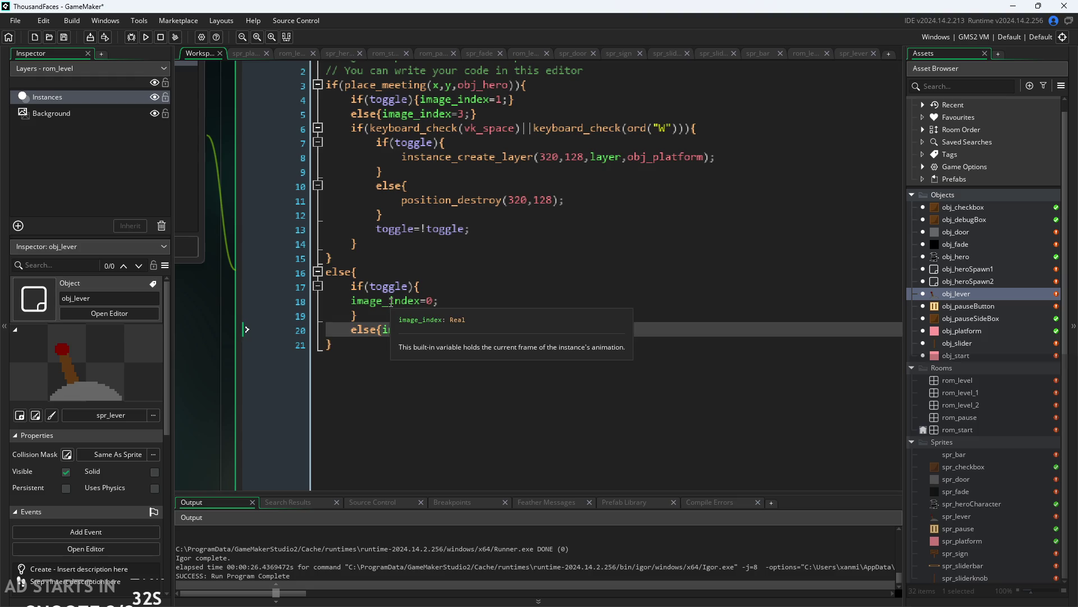
left_click(400, 287)
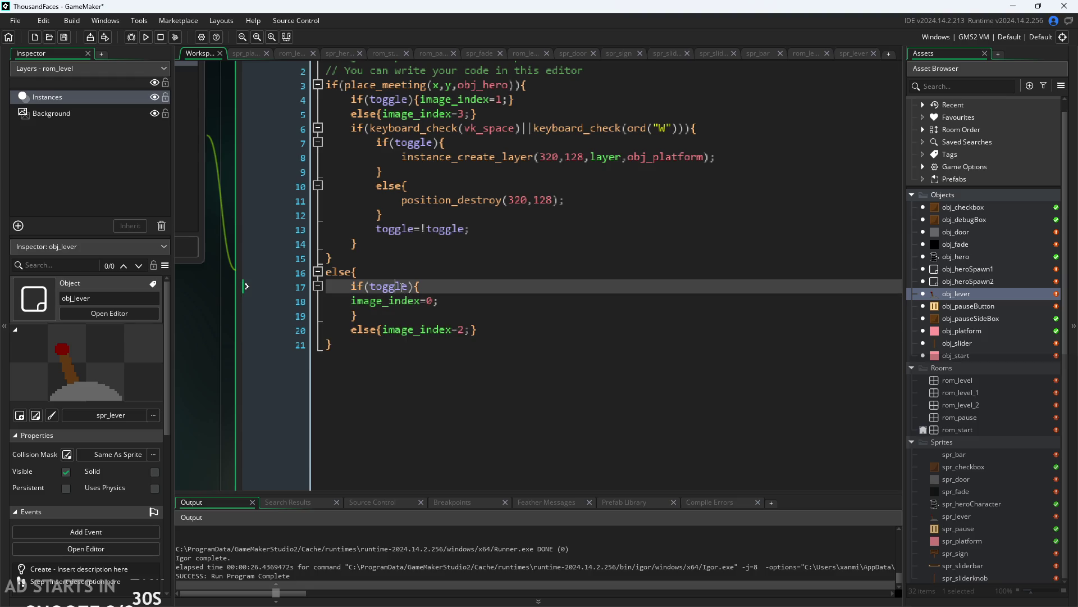
scroll(214, 352, "up", 1)
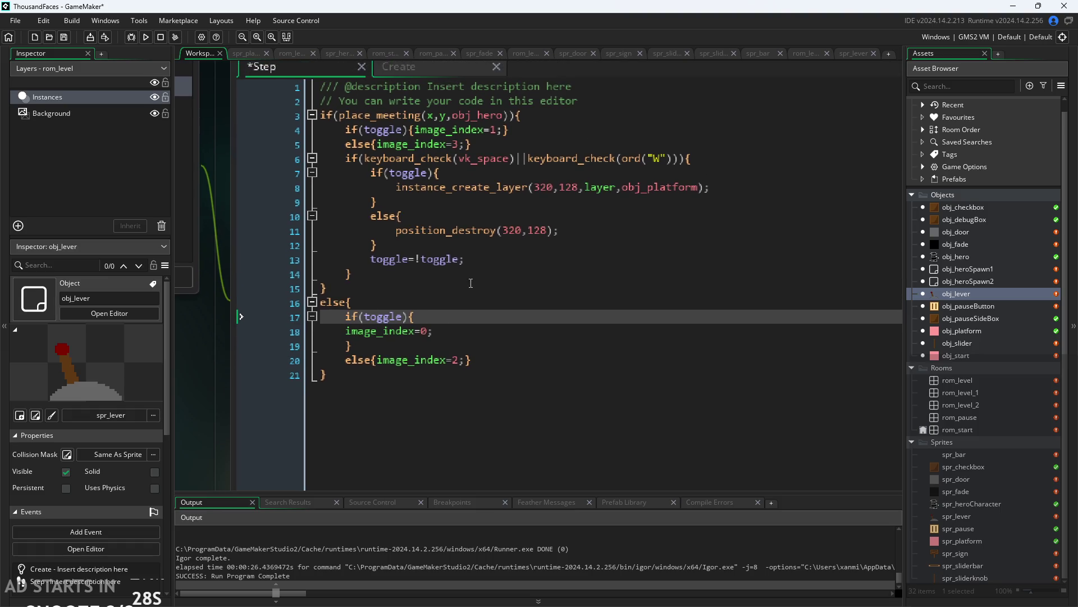
left_click(421, 259)
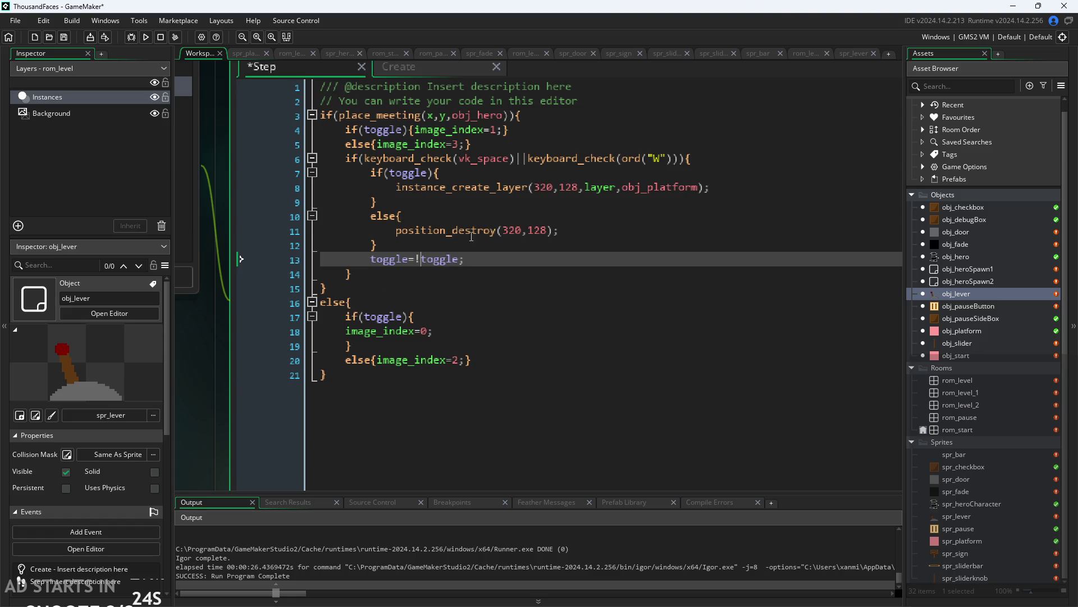
Change both keyboard_check calls on line 6 to keyboard_check_pressed and save.
left_click(518, 158)
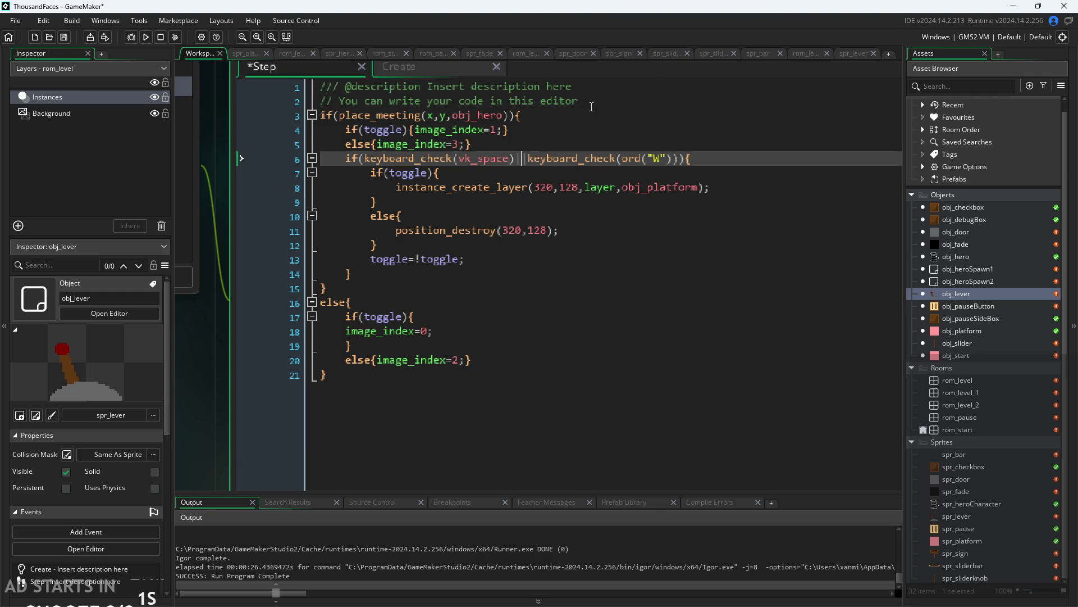
left_click(569, 176)
double_click(656, 158)
left_click(696, 160)
mouse_move(624, 157)
mouse_move(586, 159)
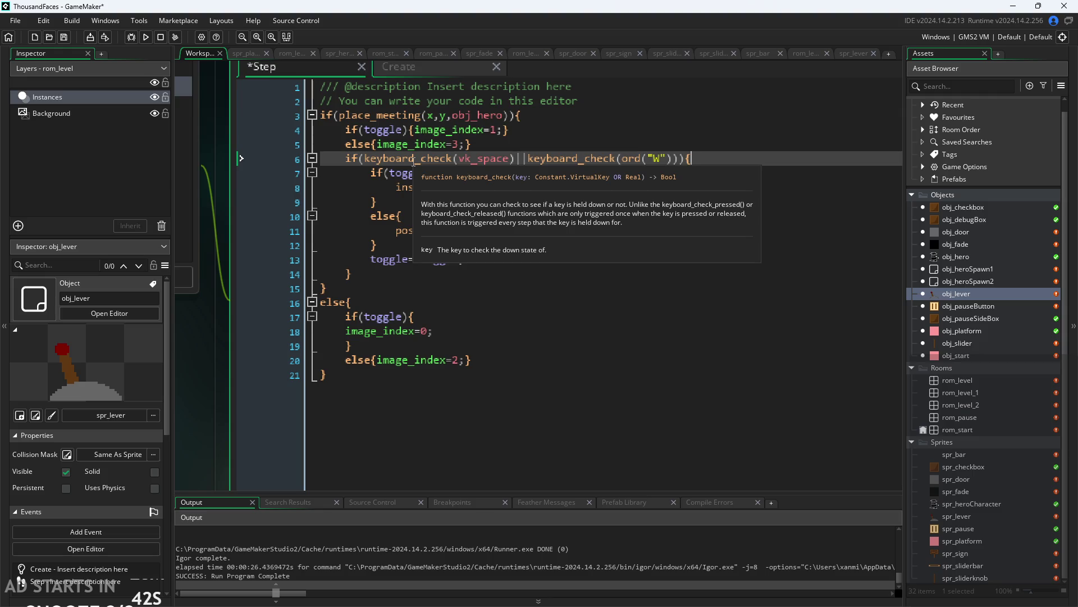
left_click(454, 157)
type("_pressed")
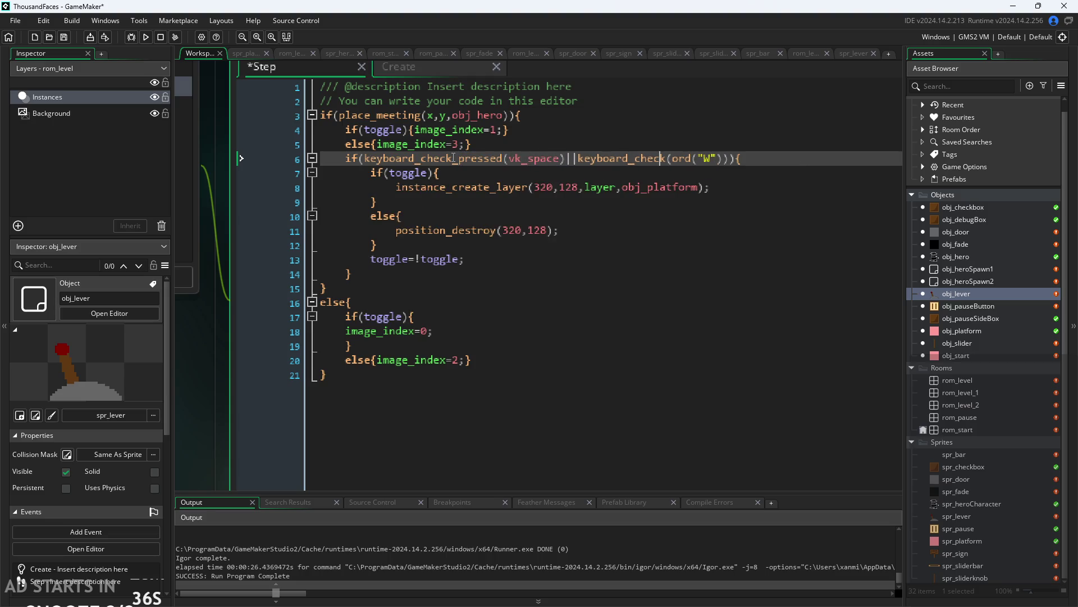
type("_p")
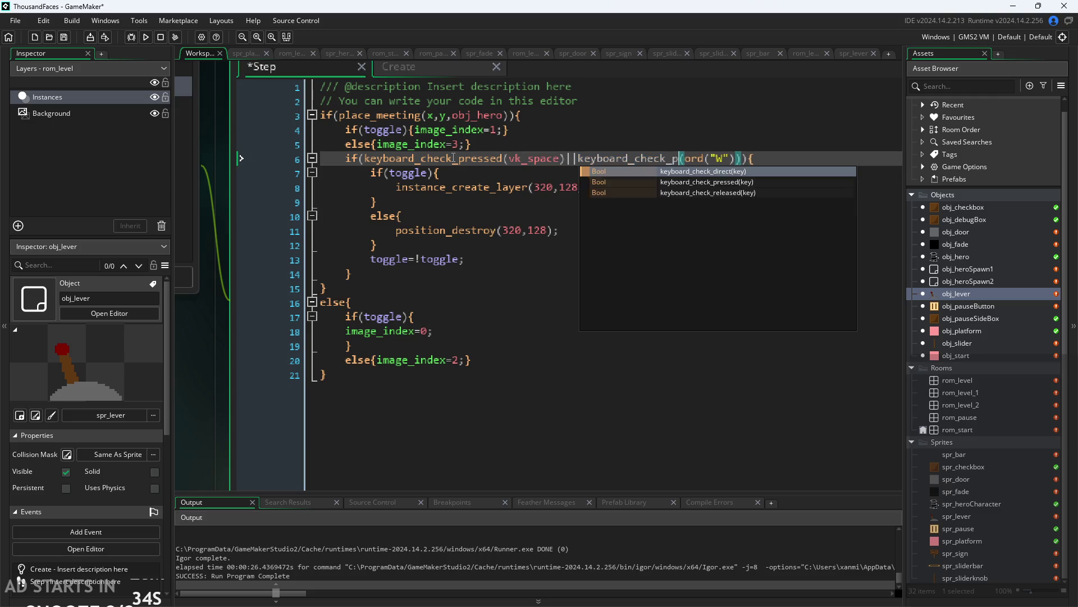
type("ressed")
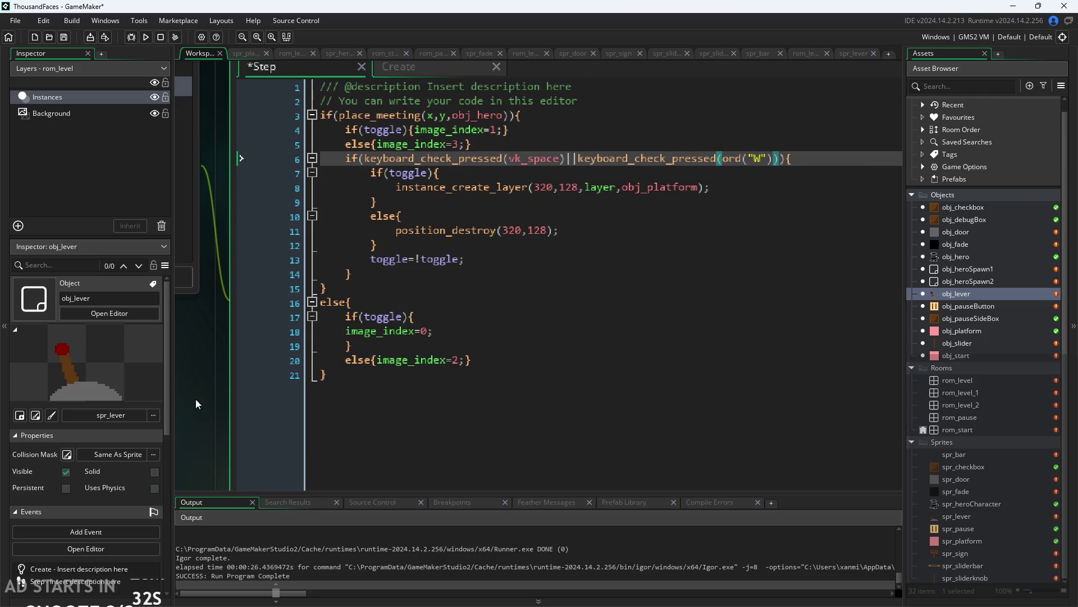
key("ctrl+s")
Playtest the game, walking the hero to the lever and flipping it with W.
left_click(147, 37)
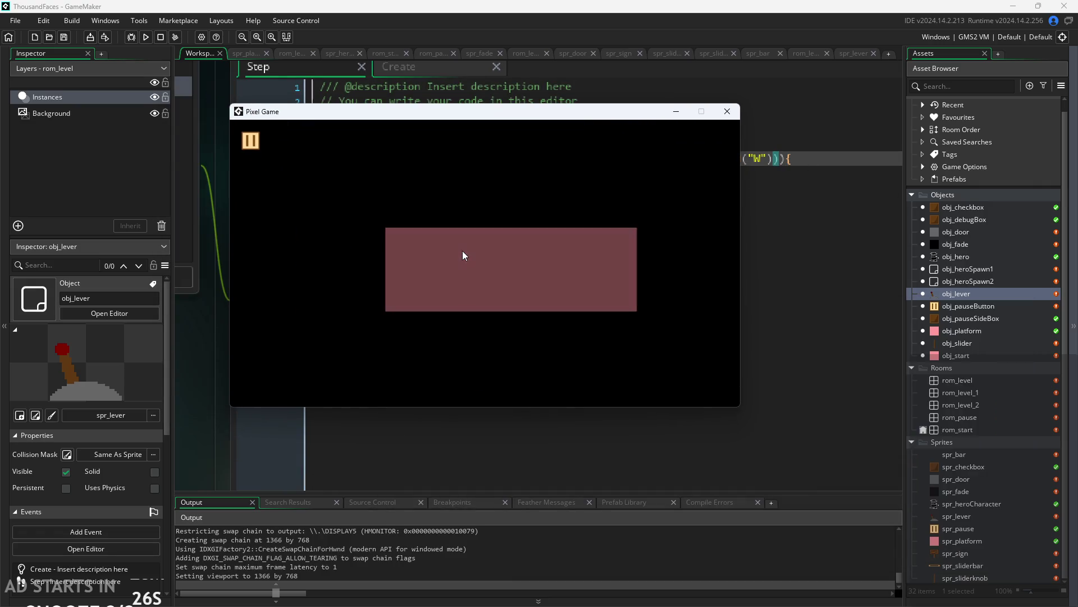
left_click(463, 251)
key("d")
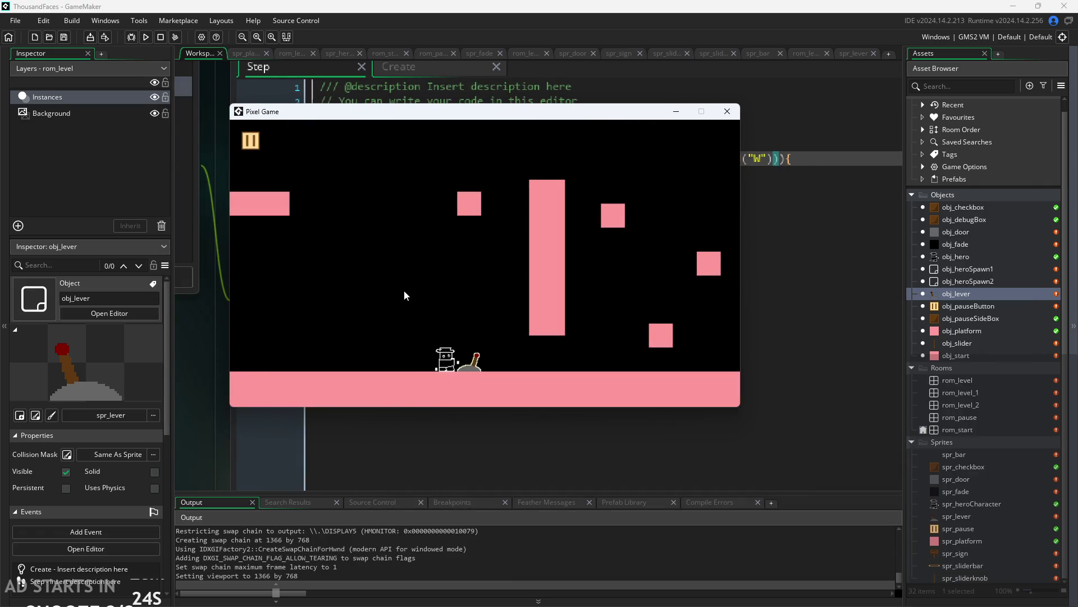
key("w")
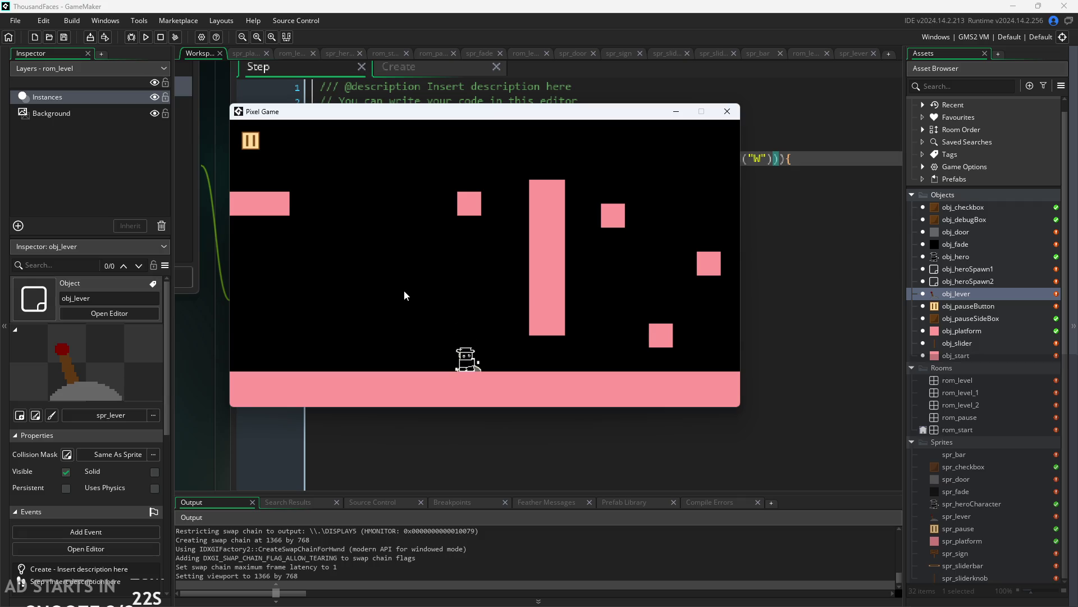
key("w")
left_click(727, 111)
Insert ! before toggle on lines 4 and 17, save, and run the game again.
scroll(215, 325, "down", 3)
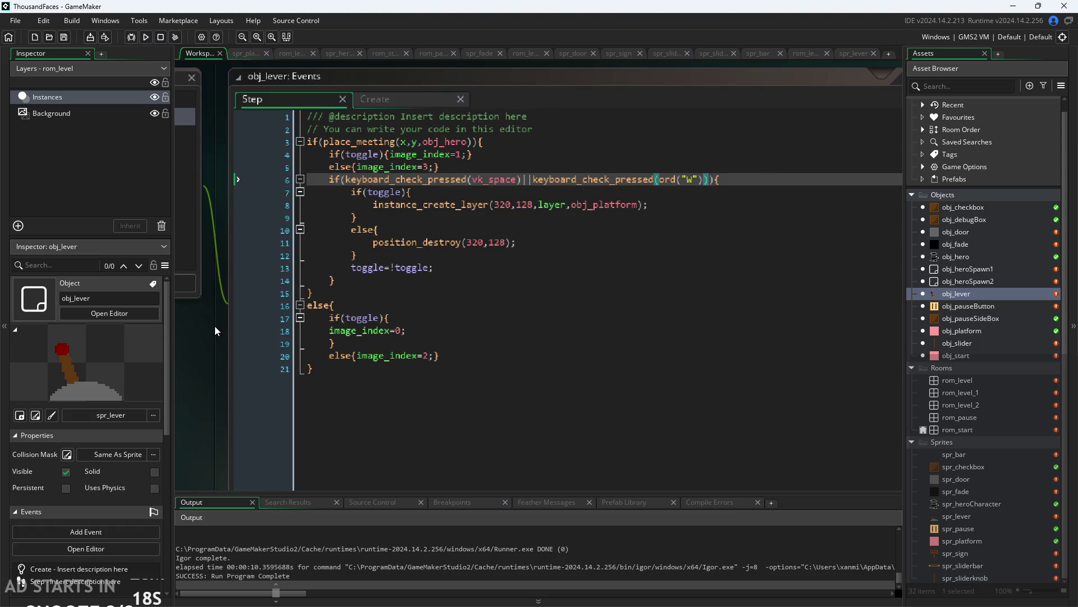
scroll(234, 403, "up", 2)
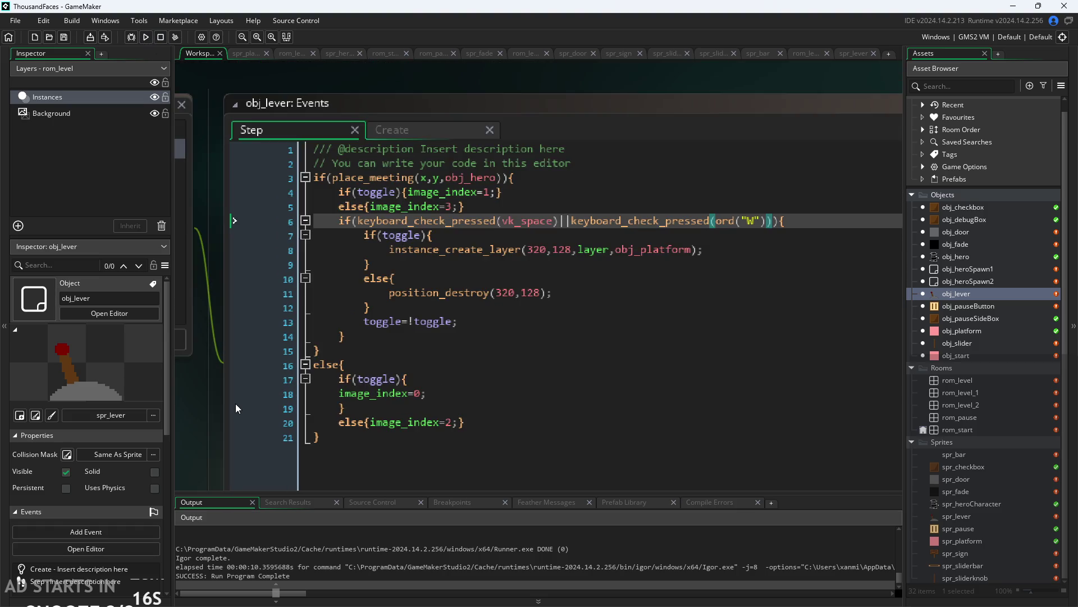
left_click(390, 130)
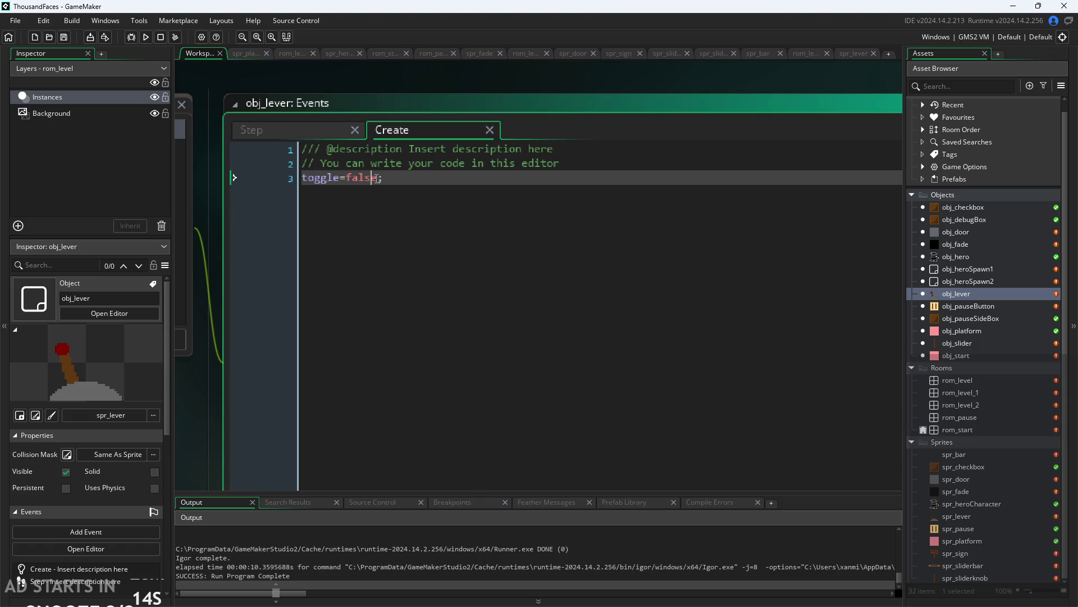
left_click(309, 131)
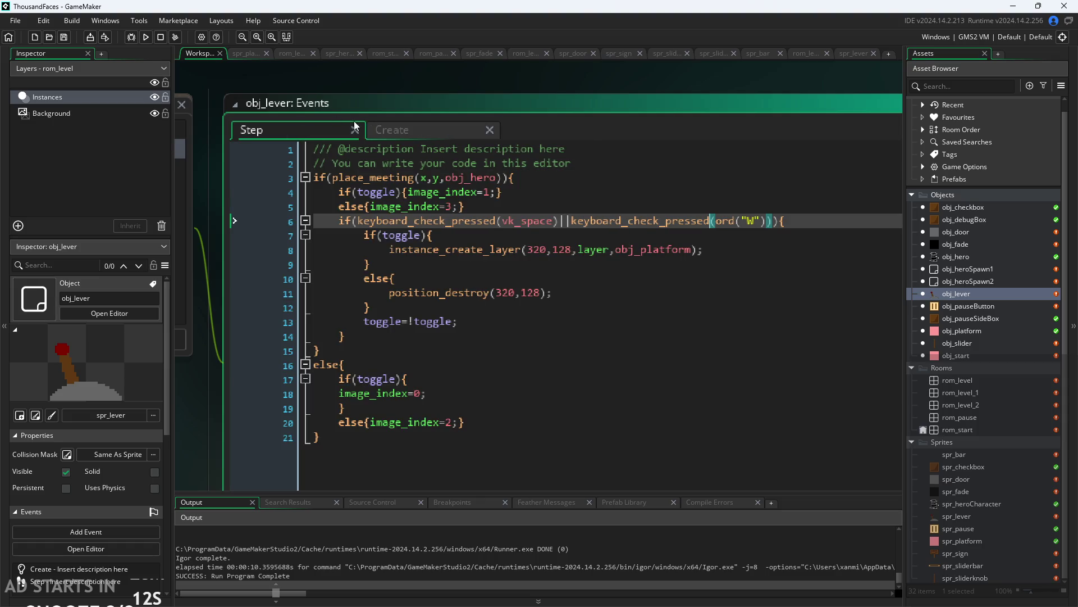
left_click(379, 194)
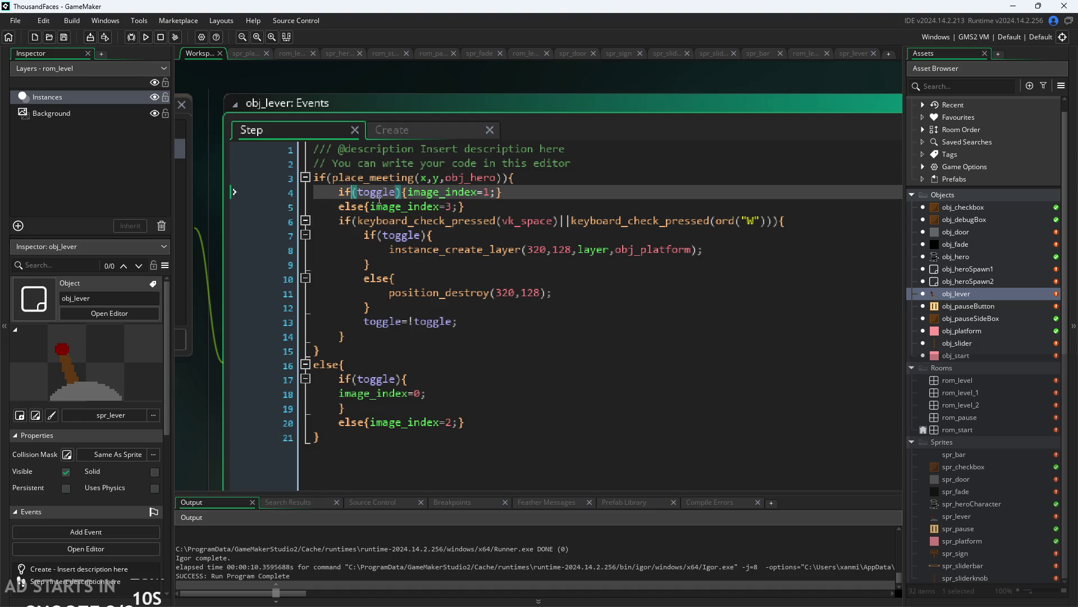
type("!")
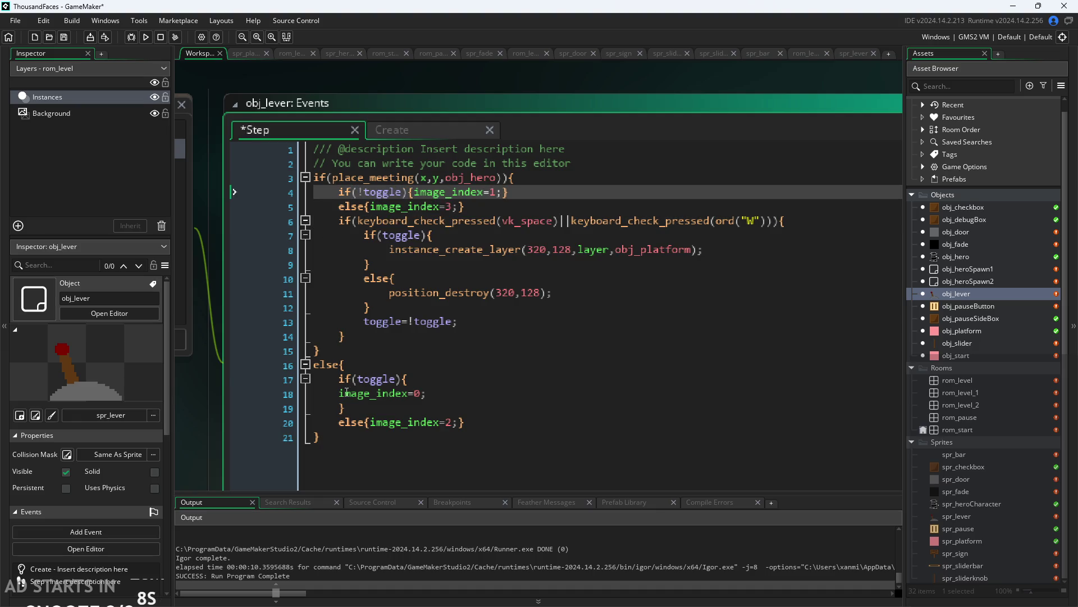
left_click(358, 379)
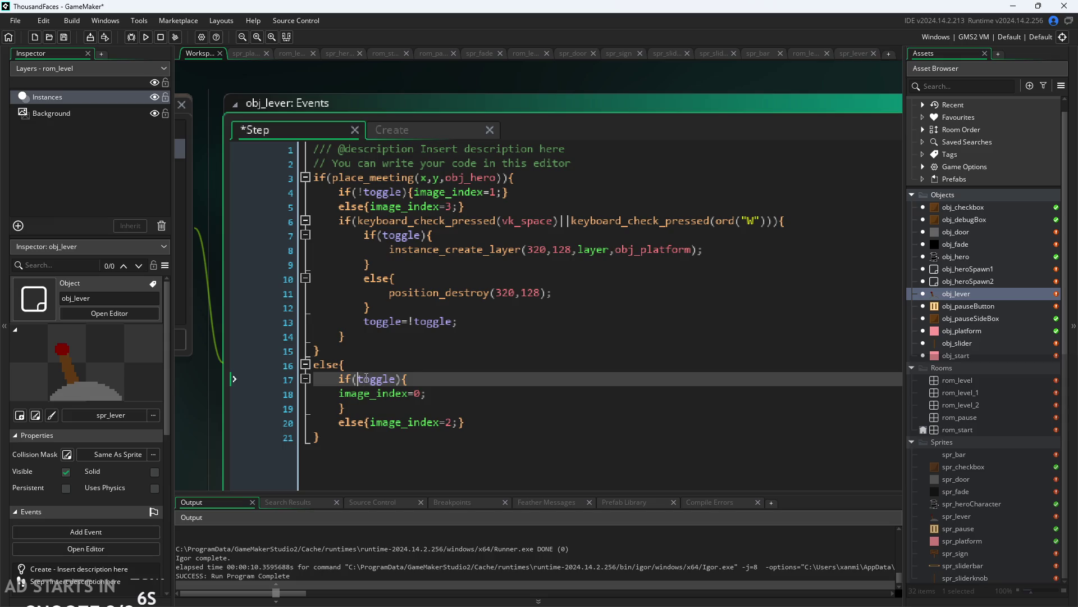
type("!")
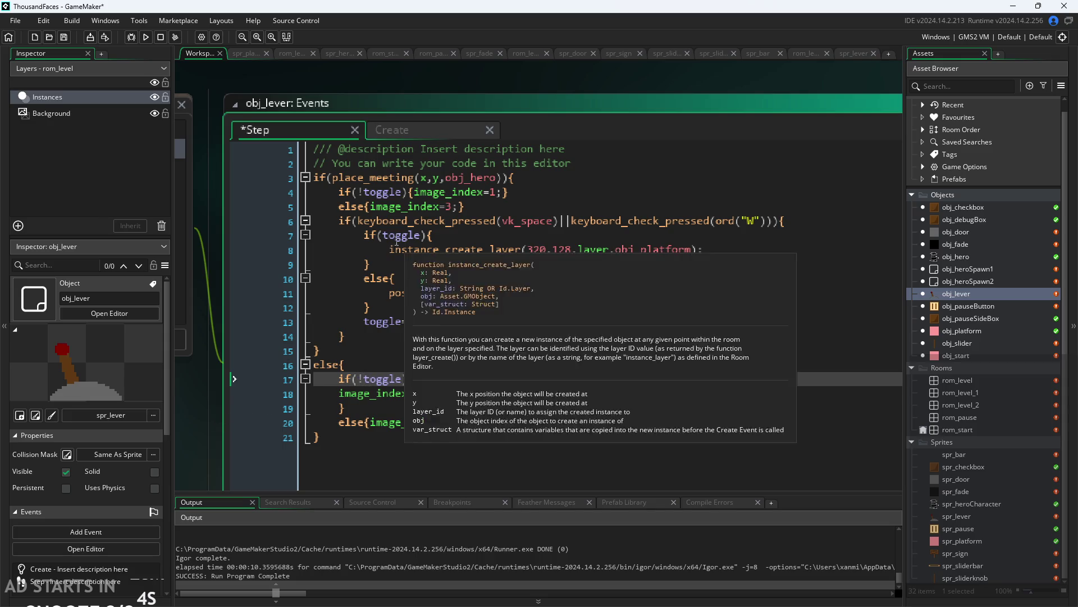
left_click(390, 250)
key("ctrl+s")
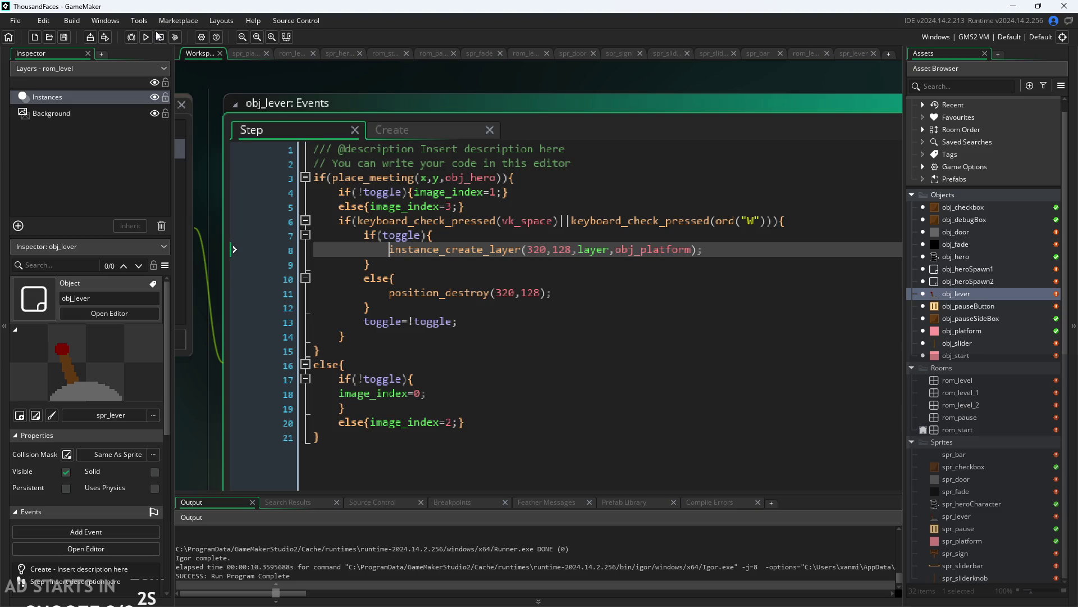
left_click(145, 37)
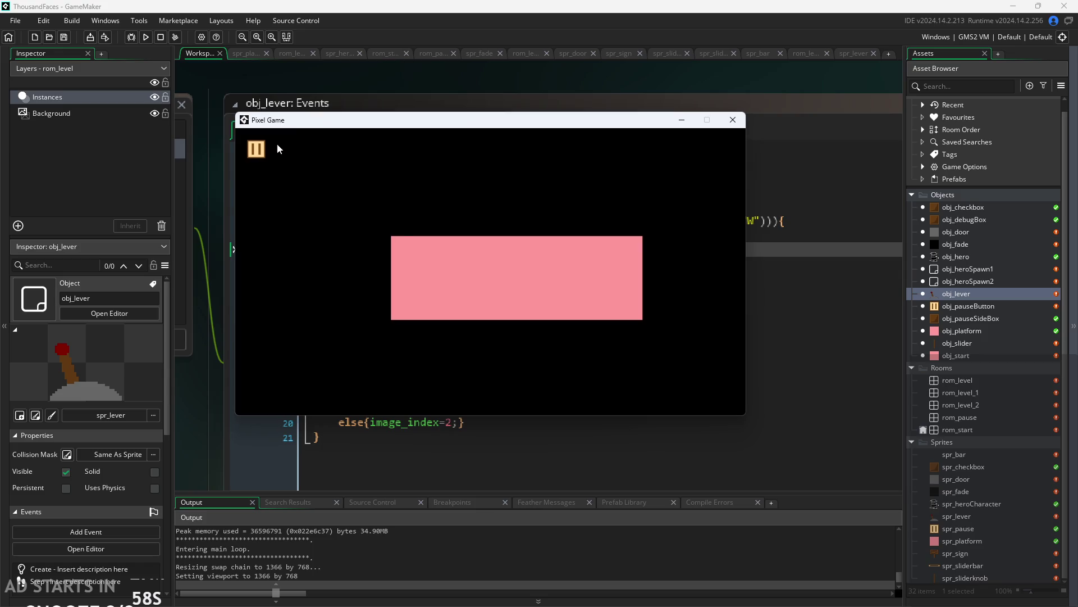
Start the game from the title screen and walk the hero right, jumping past the lever.
left_click(414, 239)
key("d")
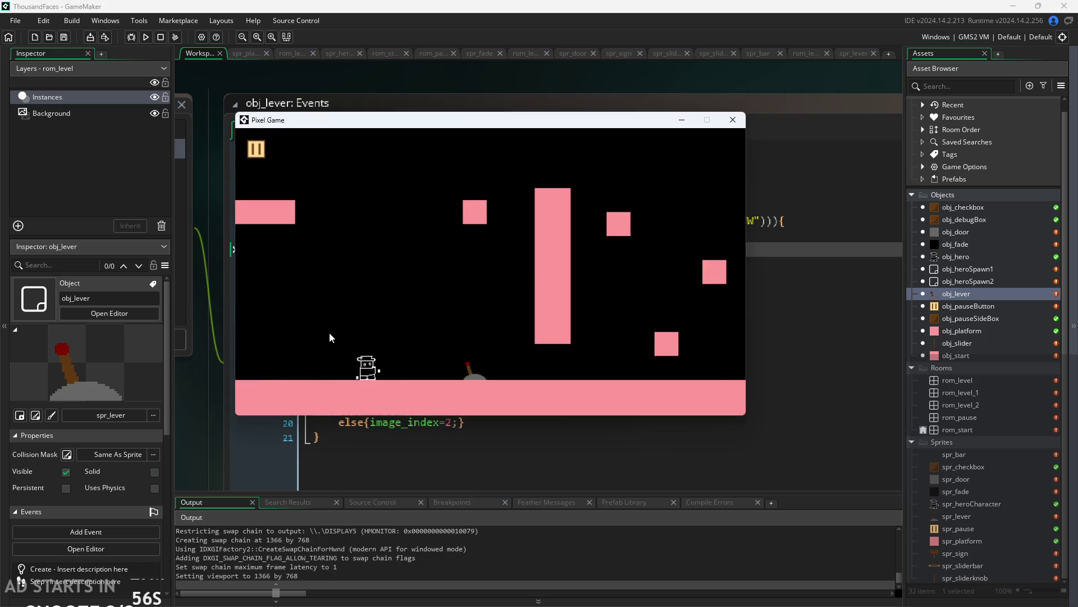
key("w")
key("d")
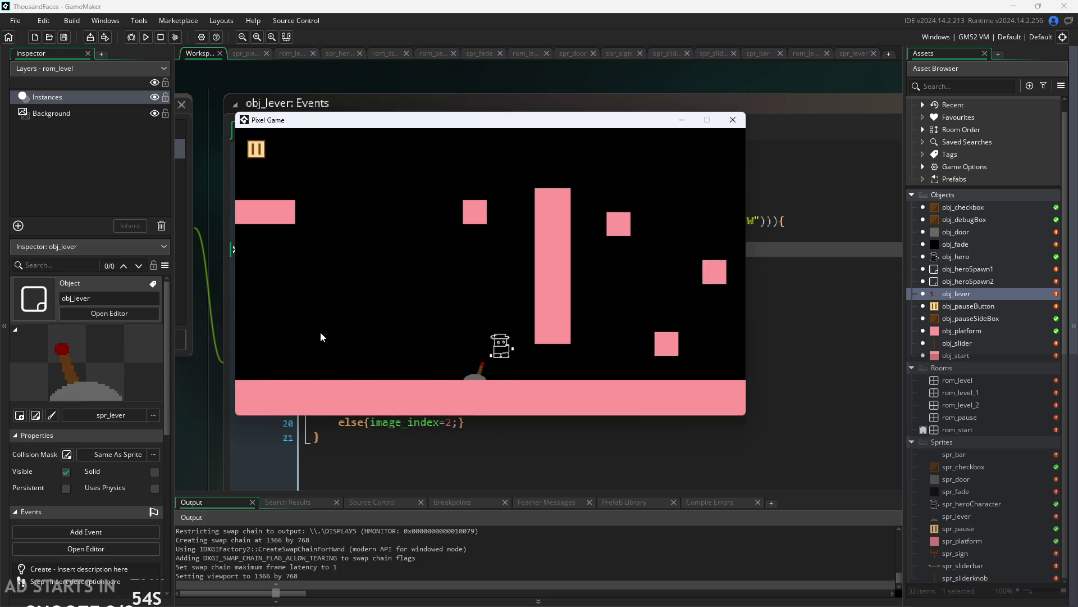
Close the game, add '!' before toggle on line 7, and rerun with F5.
left_click(735, 127)
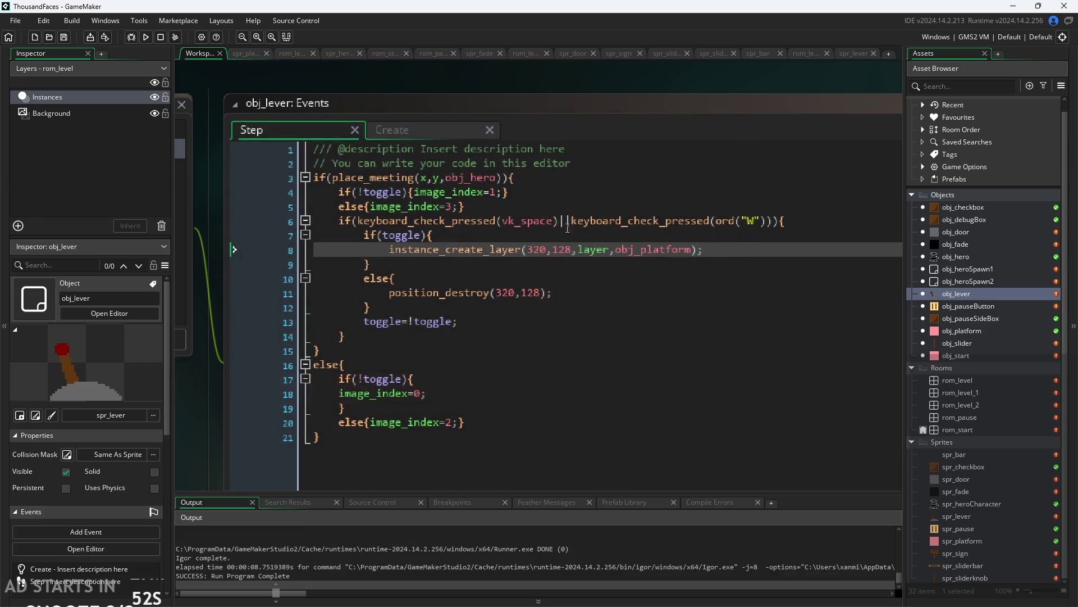
left_click(386, 235)
type("!")
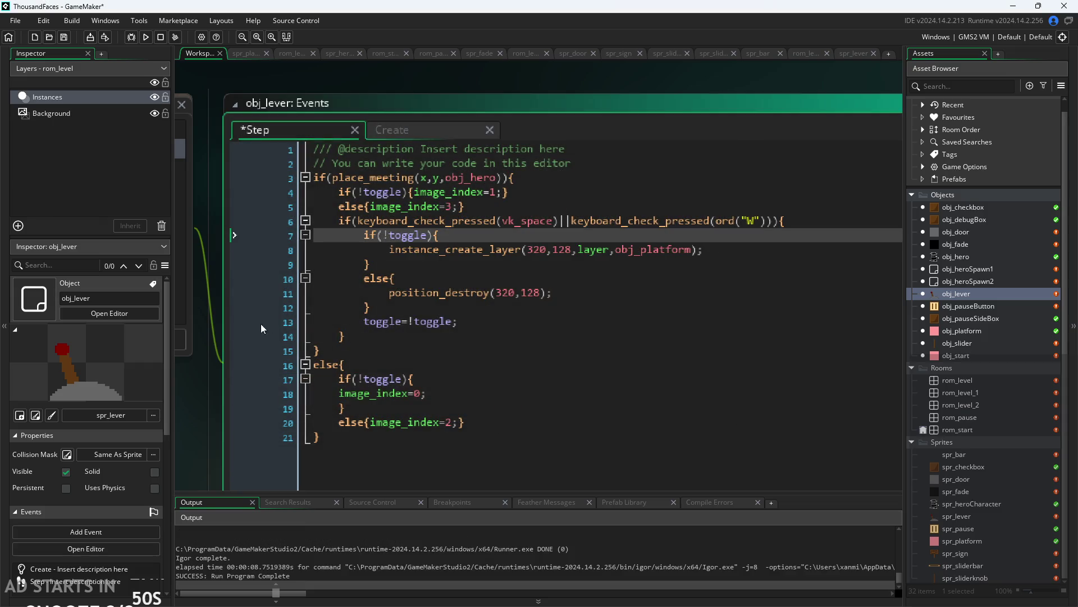
key("F5")
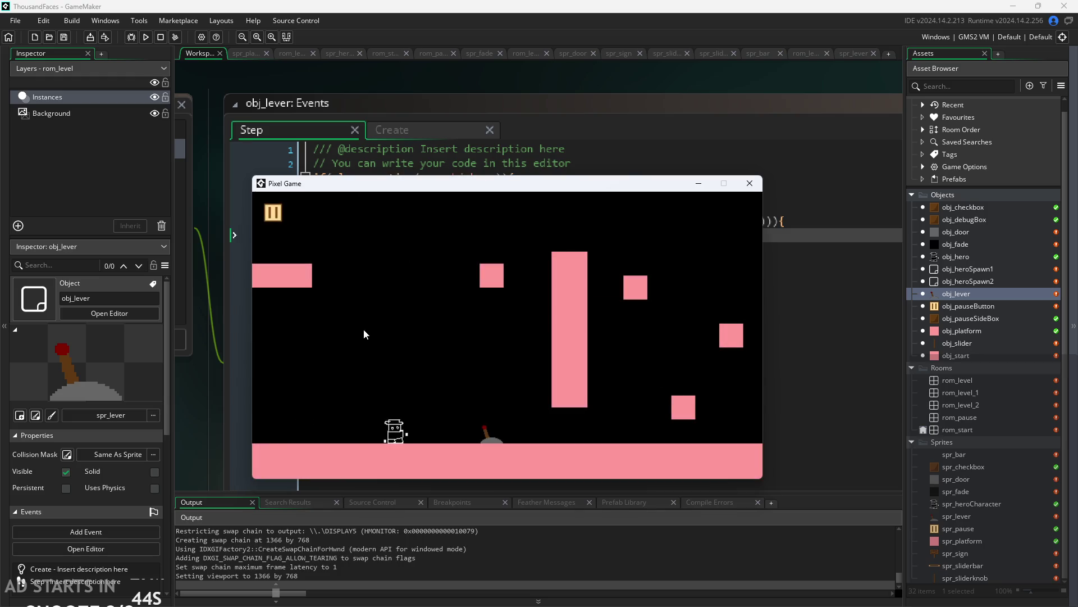
Flip the lever repeatedly with the hero, then jump onto the small right platform.
key("Right")
key("space")
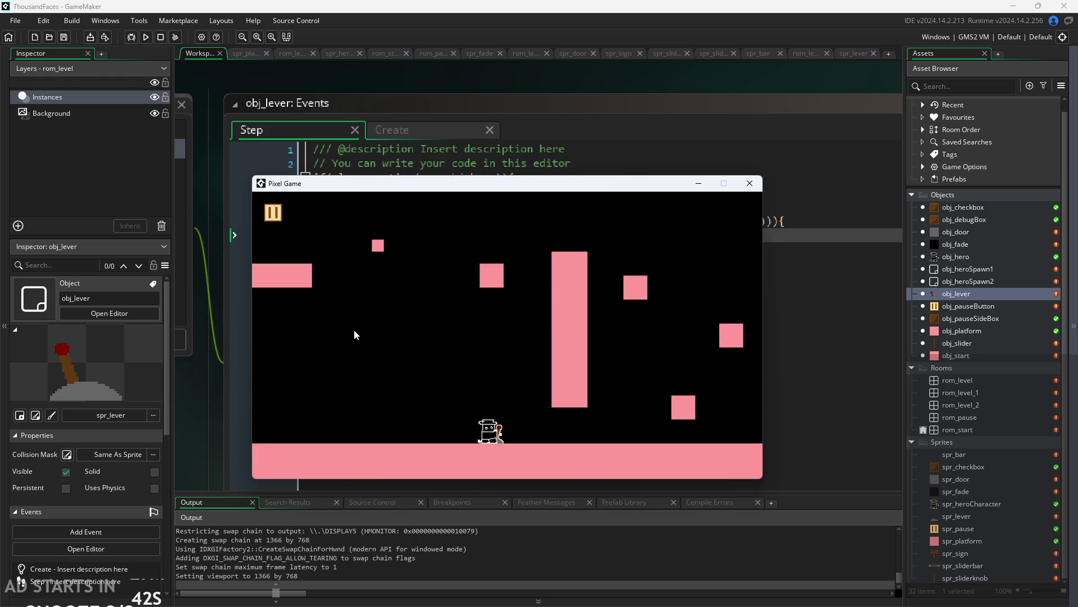
key("space")
key("Right")
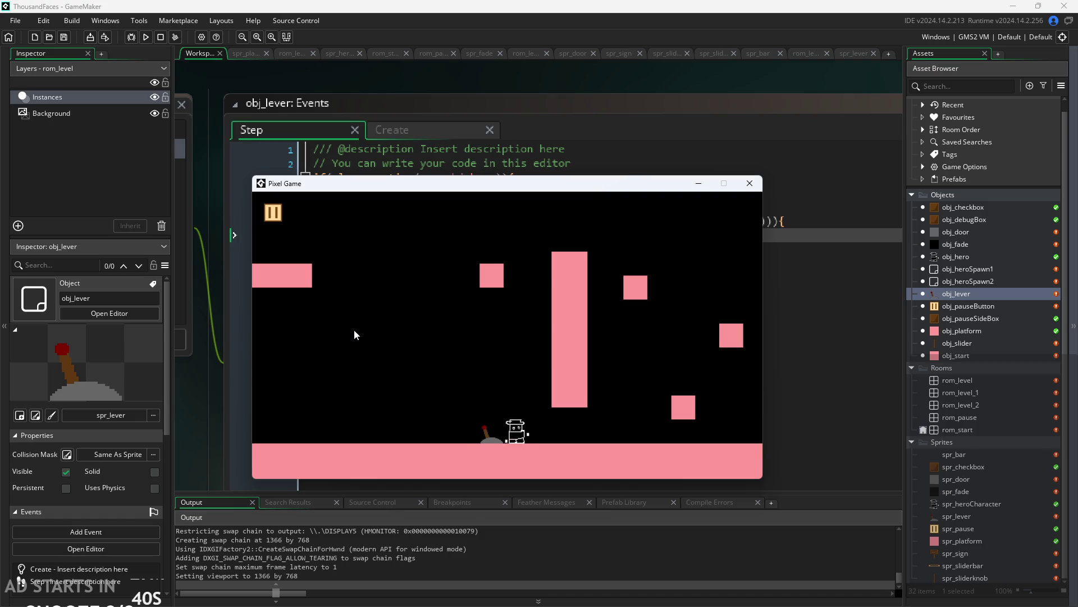
key("space")
key("Left")
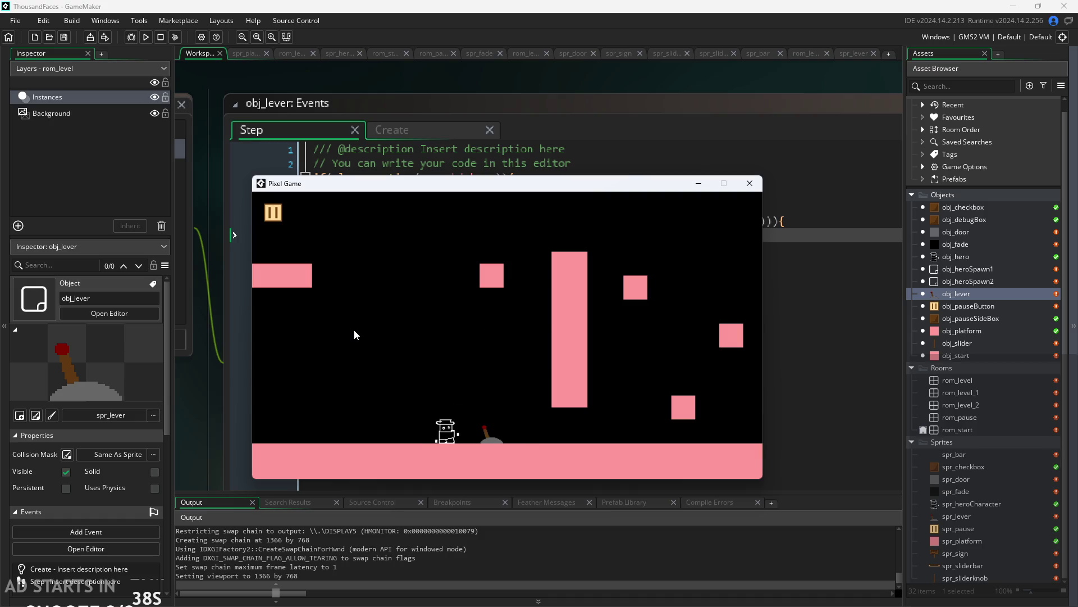
key("Right")
key("space")
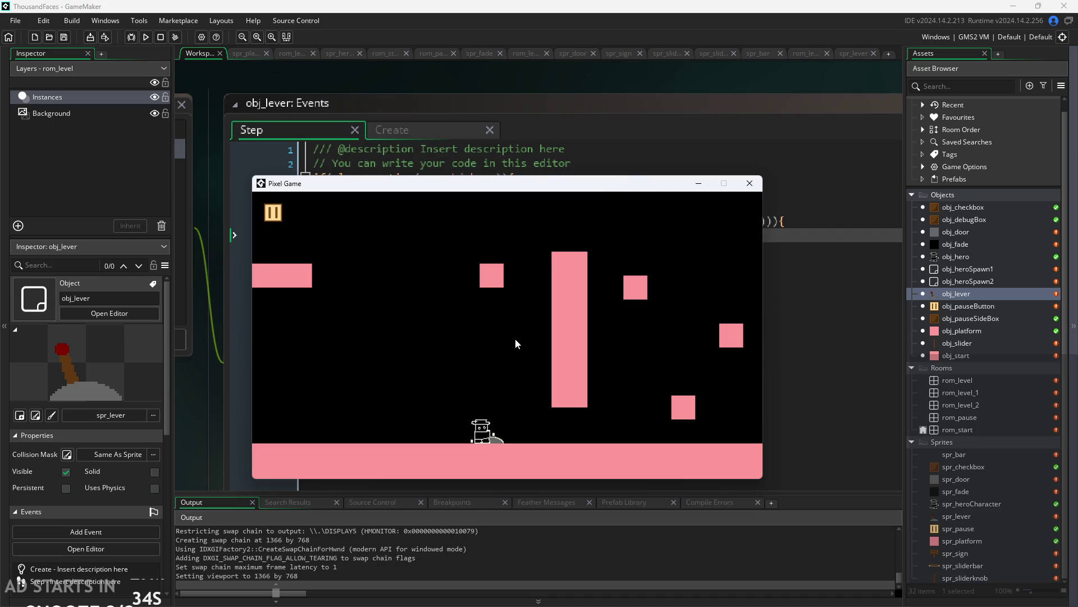
key("space")
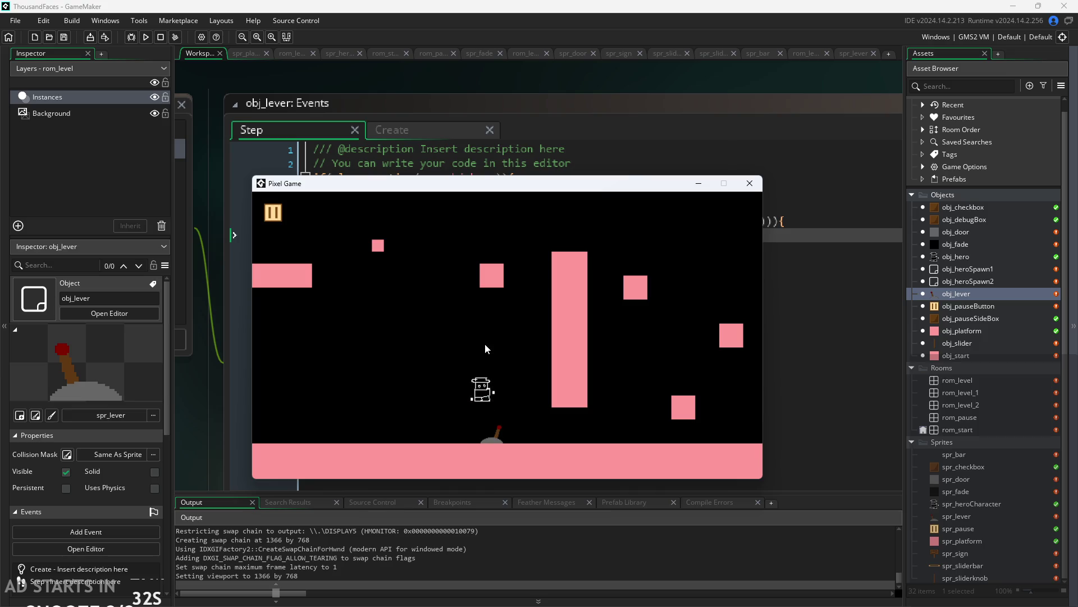
key("space")
key("Left")
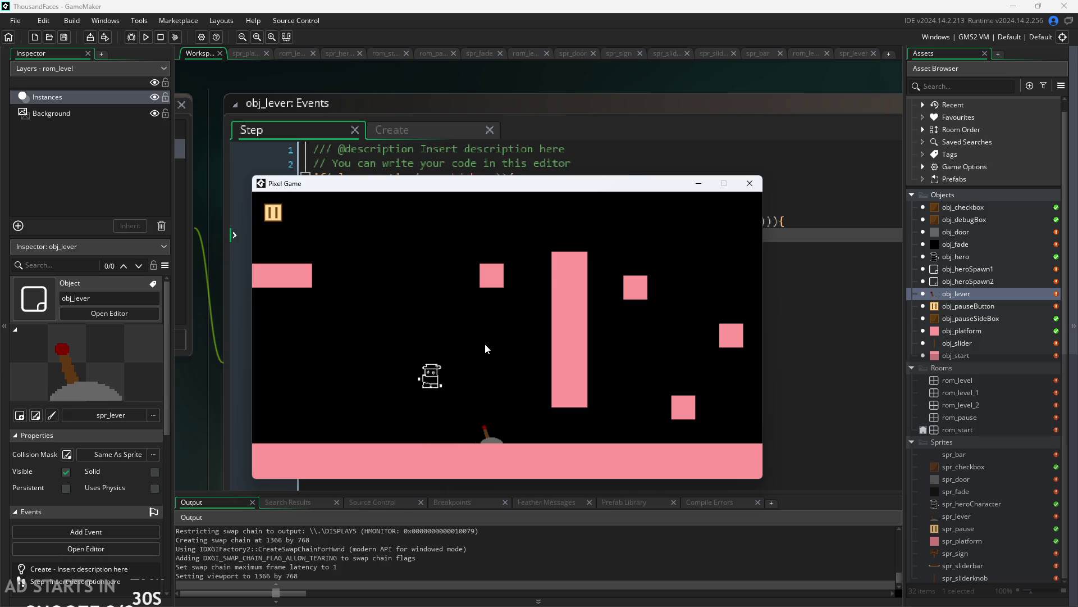
key("Right")
key("space")
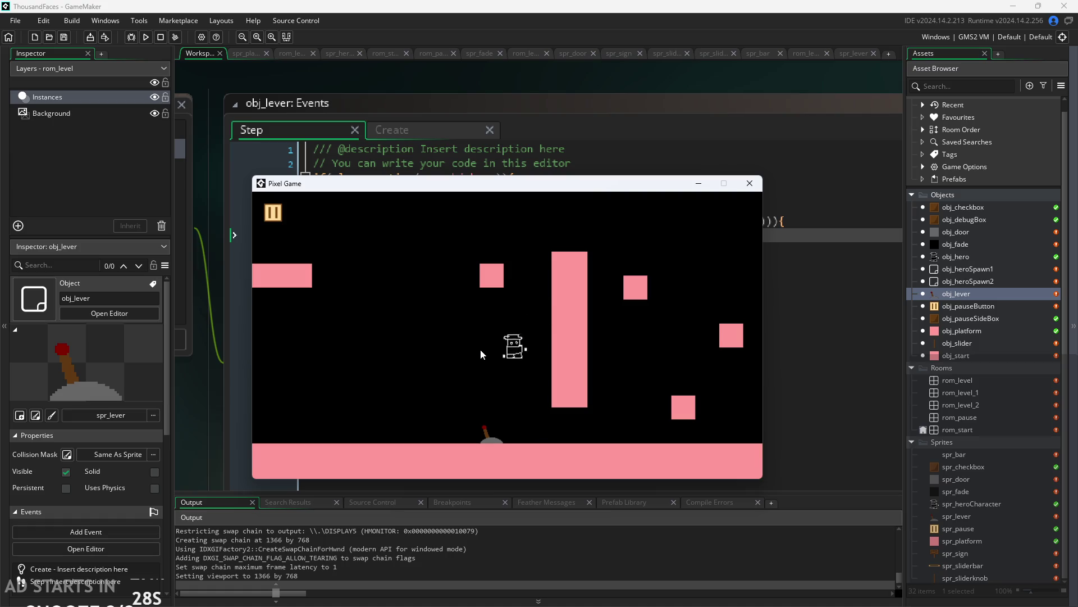
key("Right")
key("space")
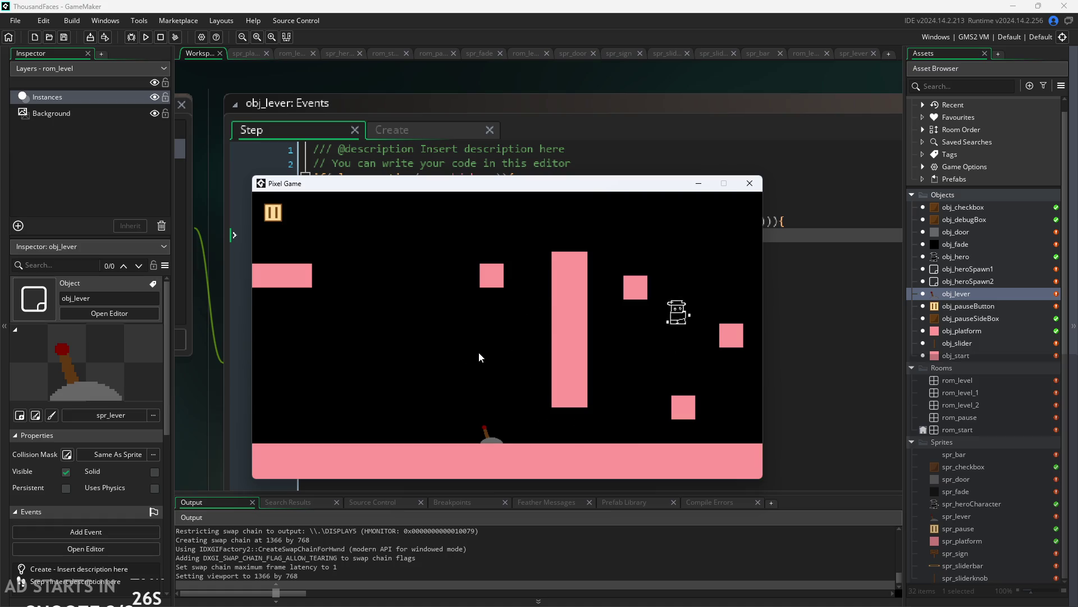
key("Left")
key("space")
key("Right")
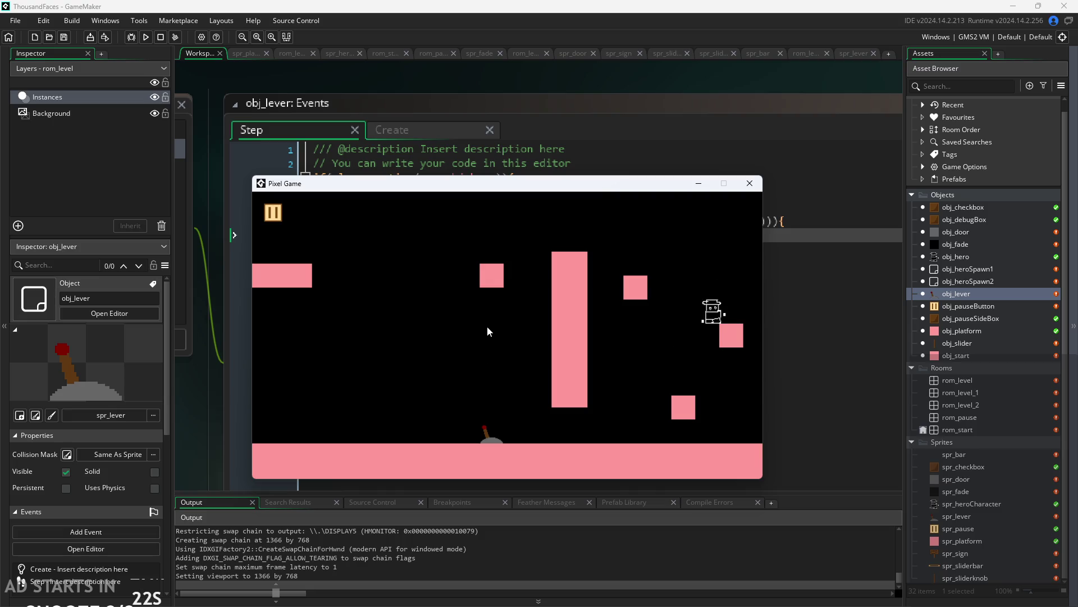
Jump the hero from the lower-right platform up to the top-left ledge above the lever.
key("Left")
key("Left")
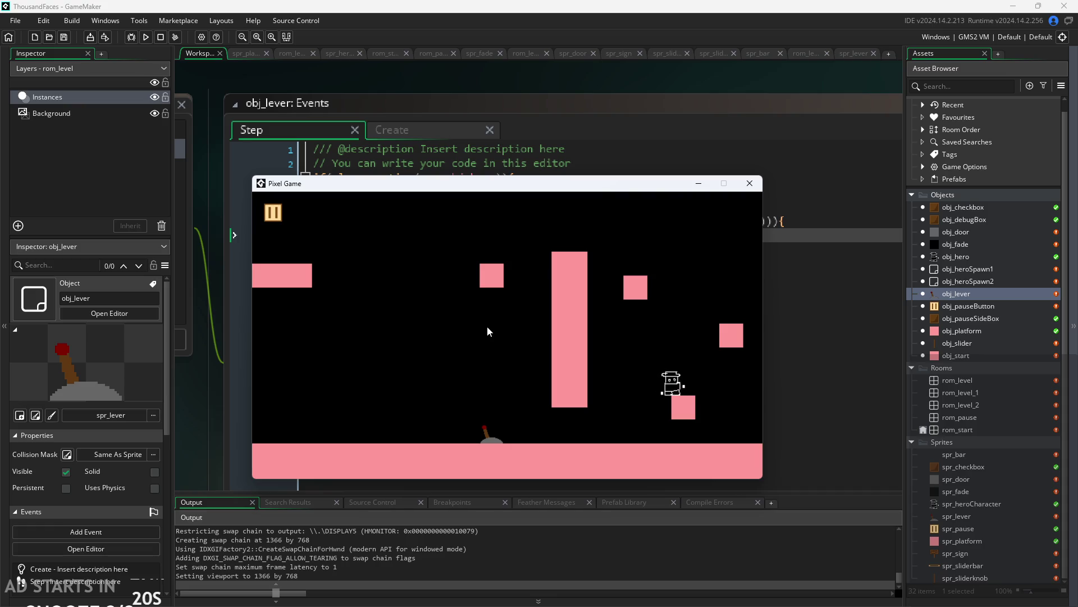
key("Right")
key("Left")
key("space")
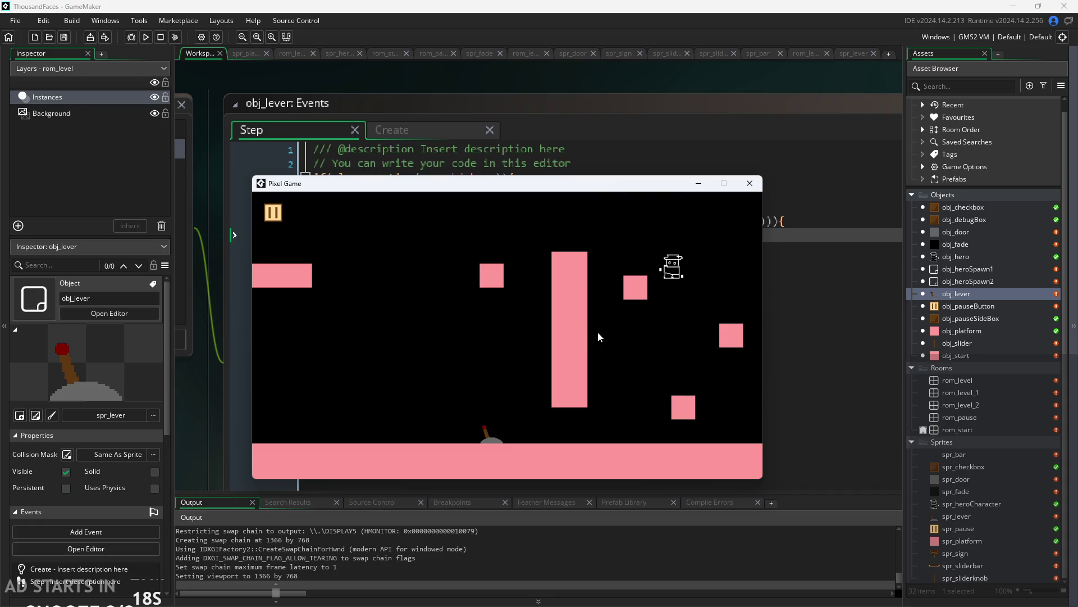
key("Left")
key("Right")
key("space")
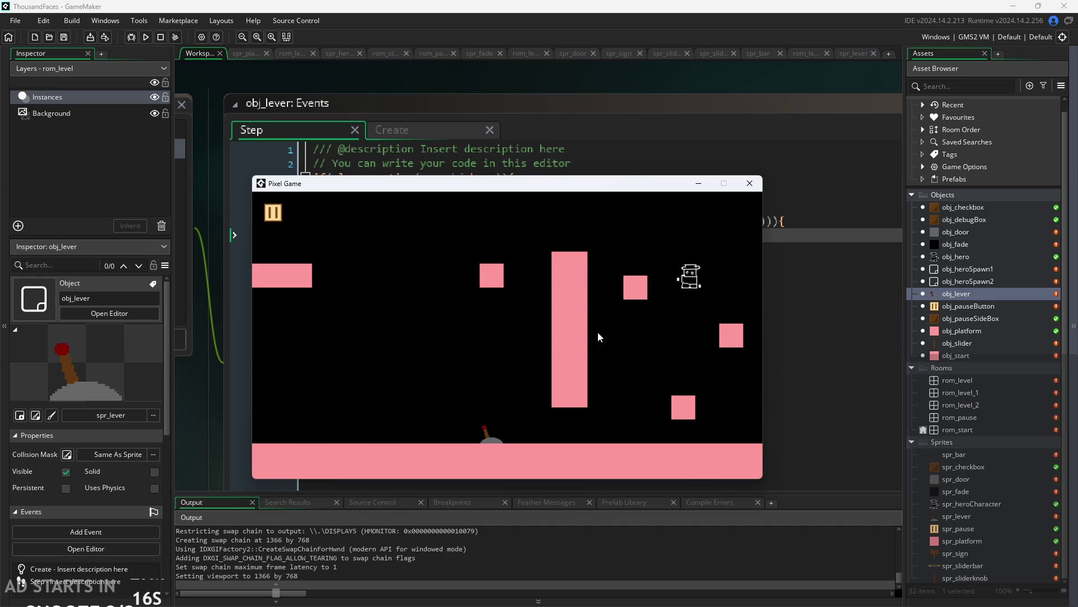
key("Left")
key("space")
key("Right")
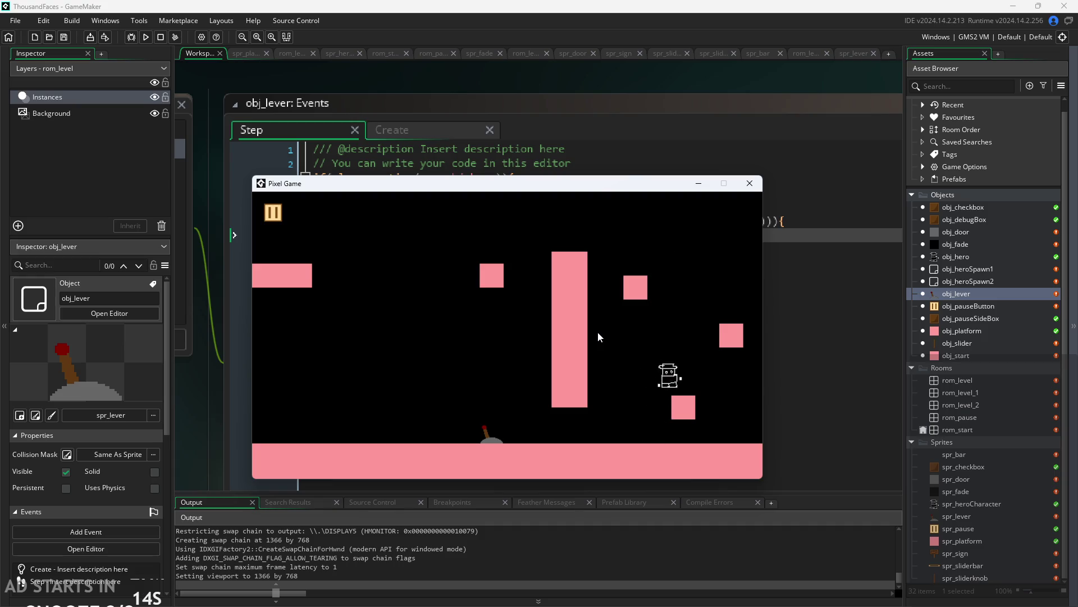
key("Left")
key("space")
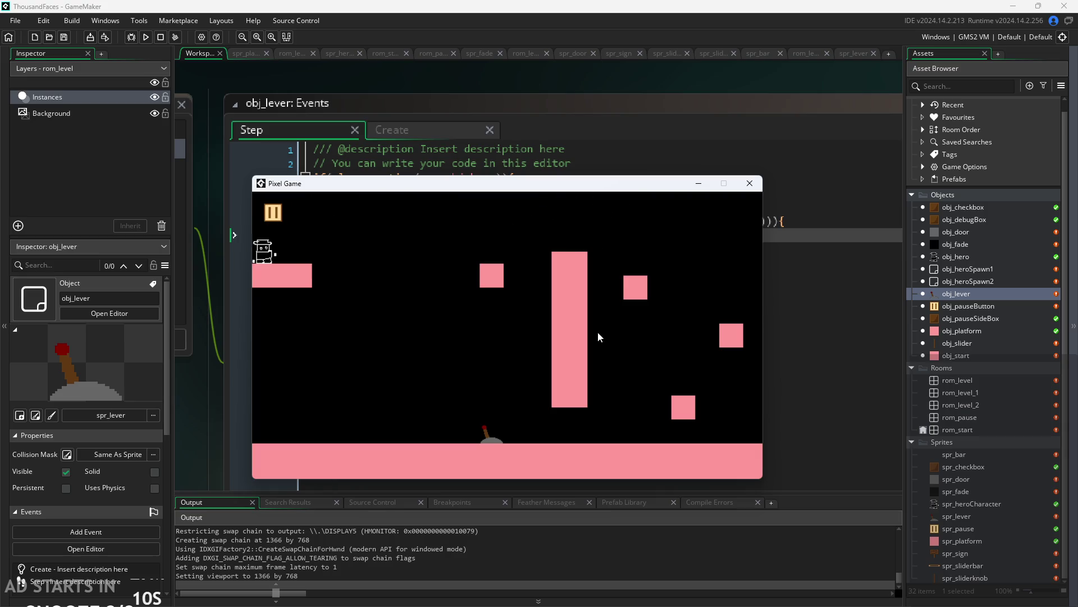
key("Right")
key("space")
key("Right")
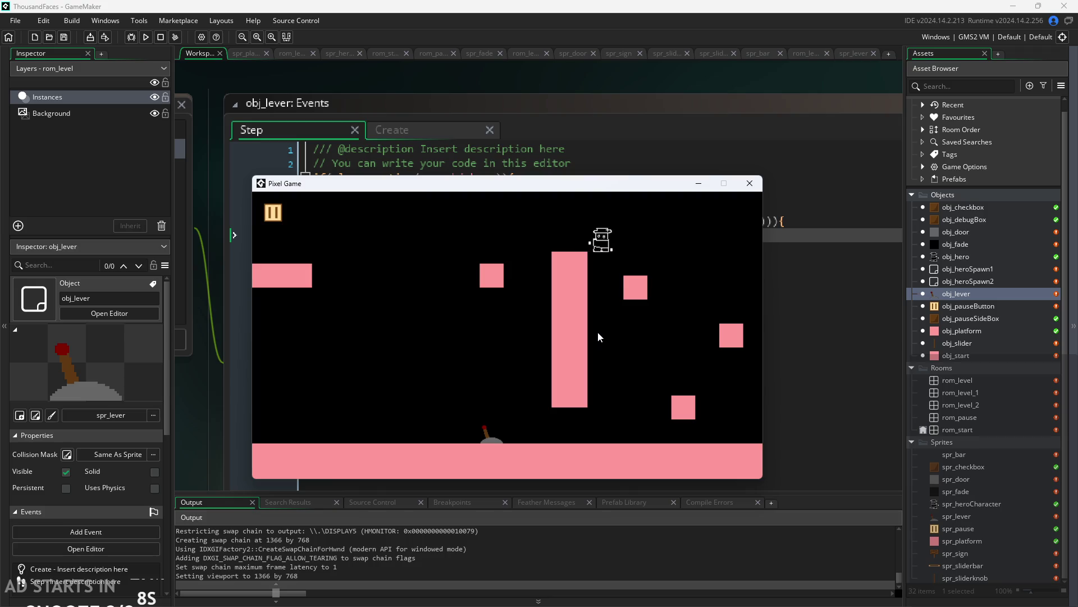
key("space")
key("Left")
key("space")
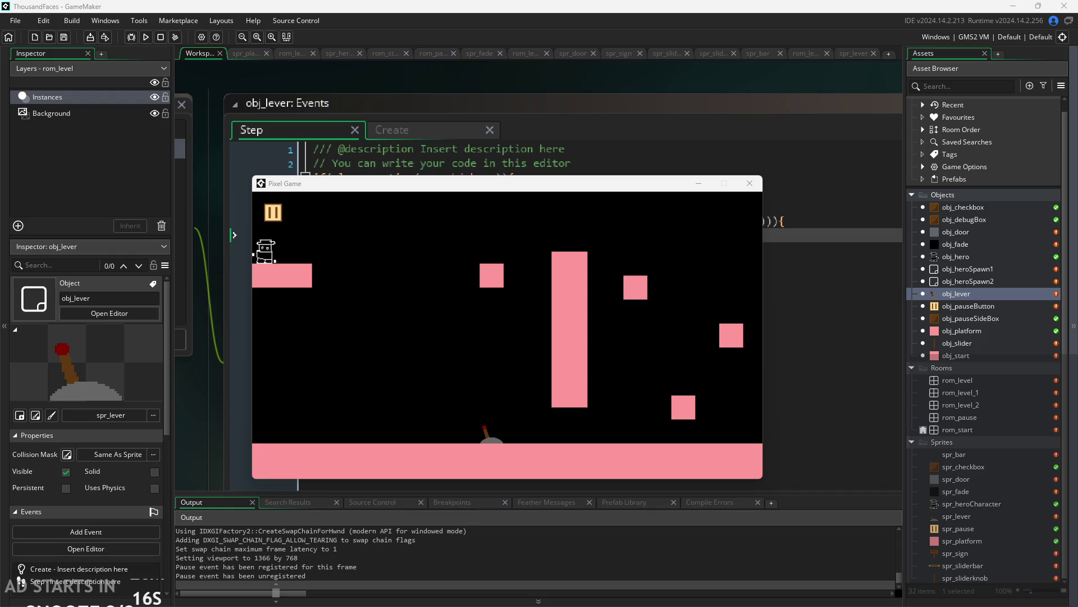
Move the game window aside, walk the hero along the floor to the lever, then close the game.
left_click_drag(536, 188, 582, 147)
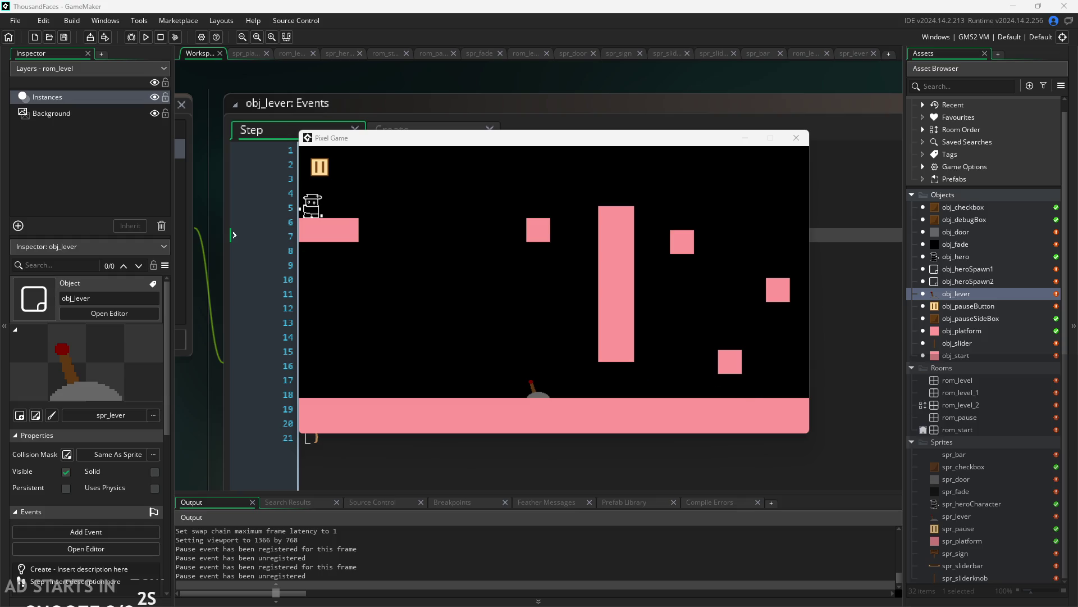
left_click(544, 273)
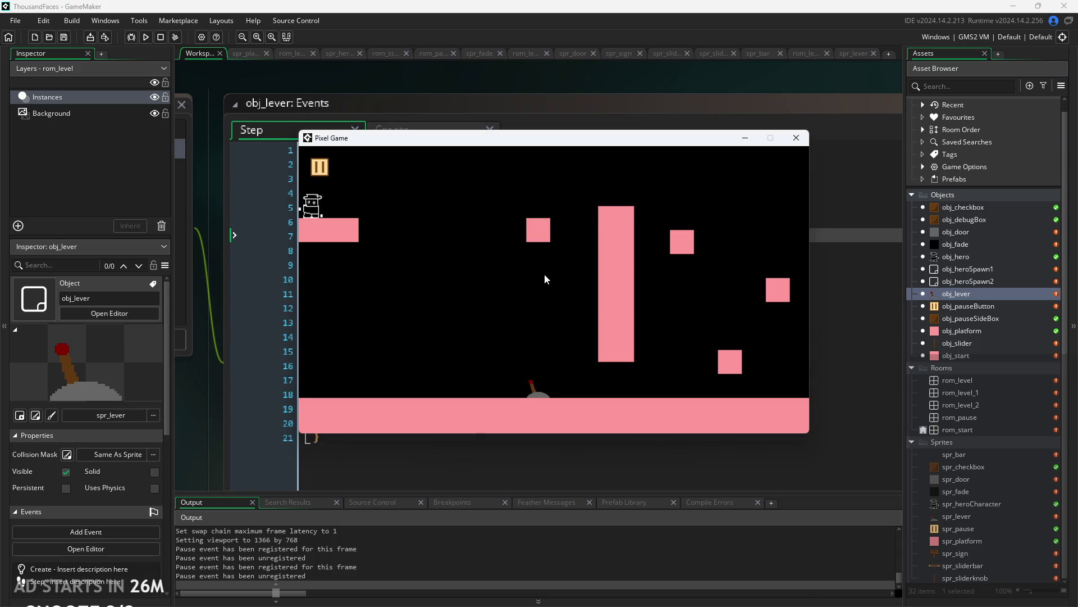
key("Right")
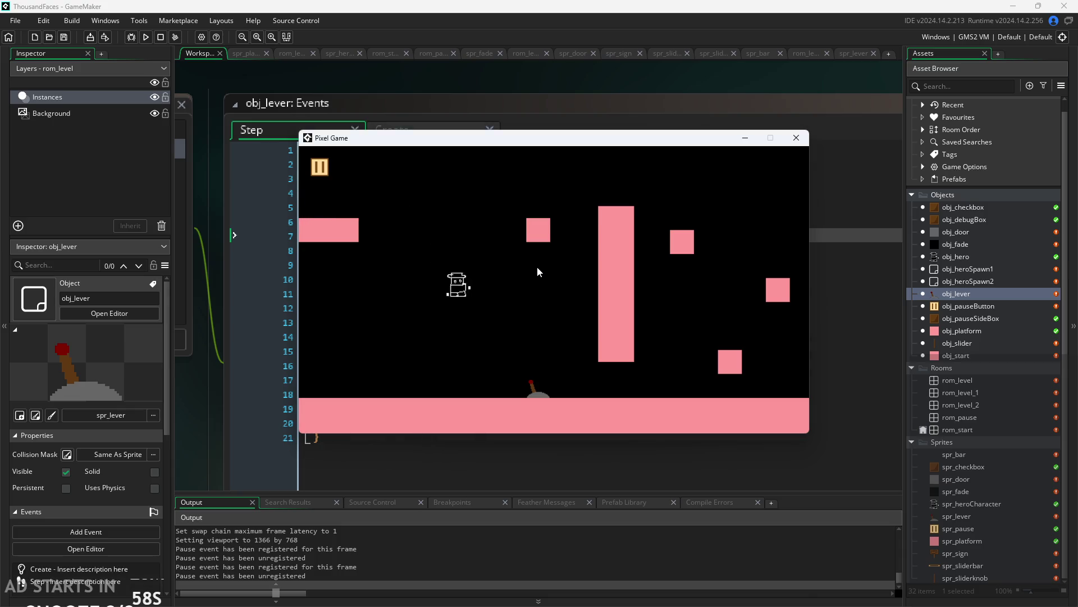
key("Left")
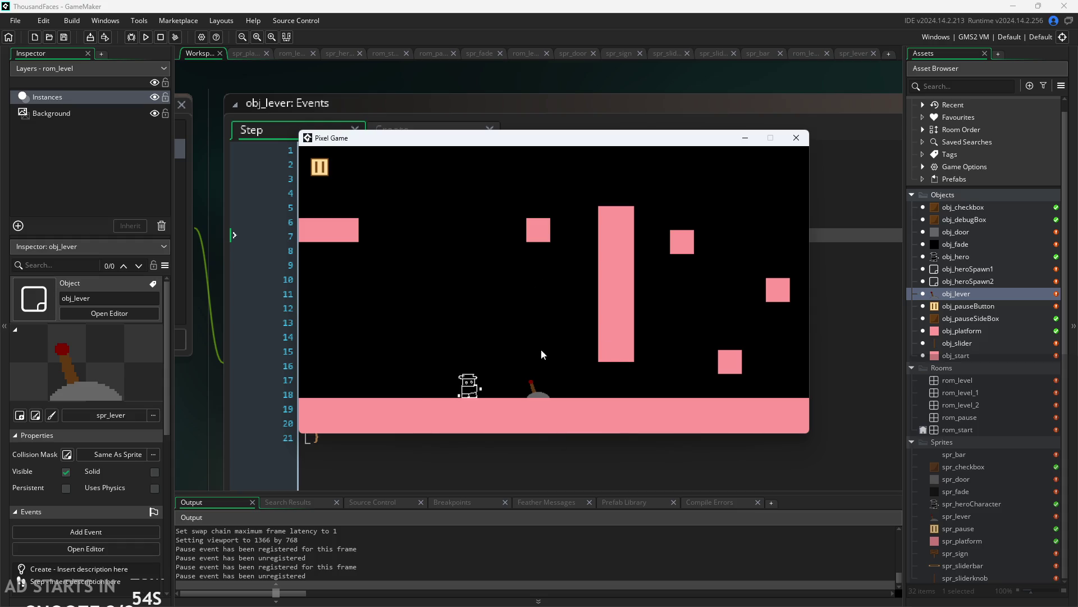
key("Left")
key("Right")
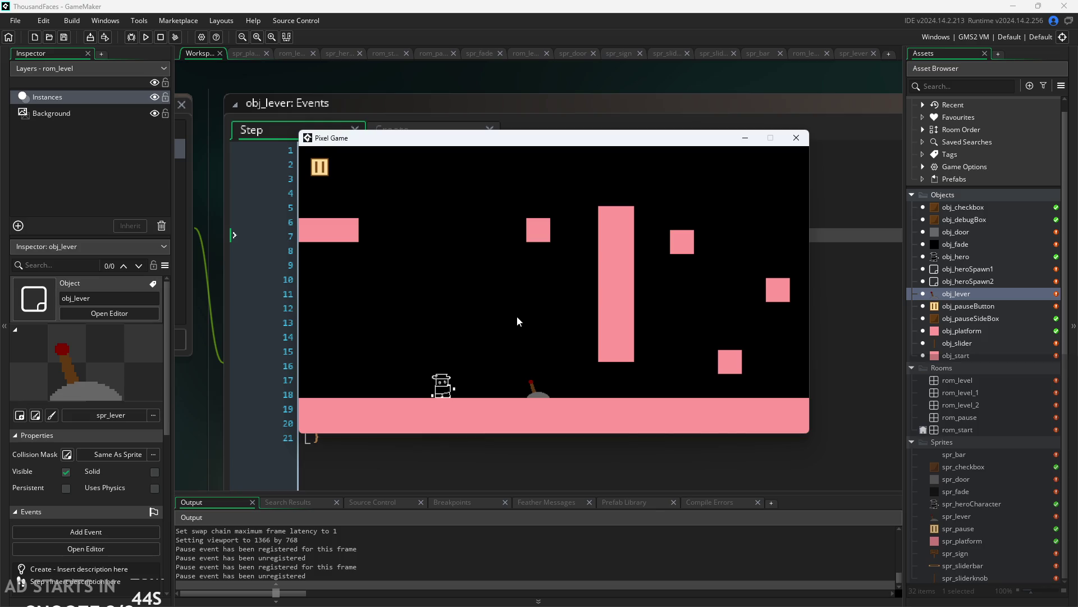
key("Left")
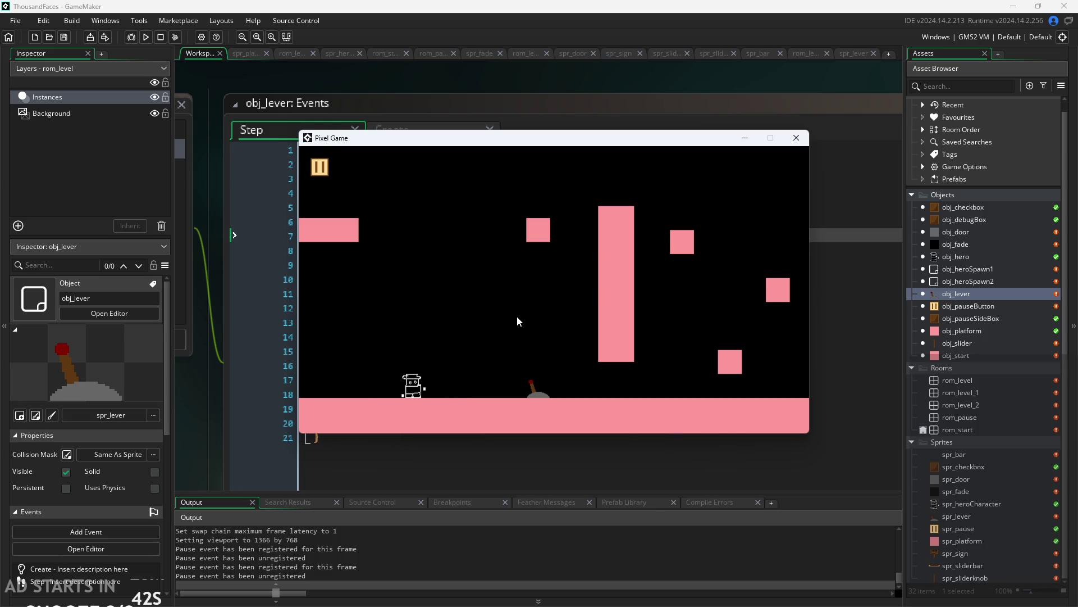
key("space")
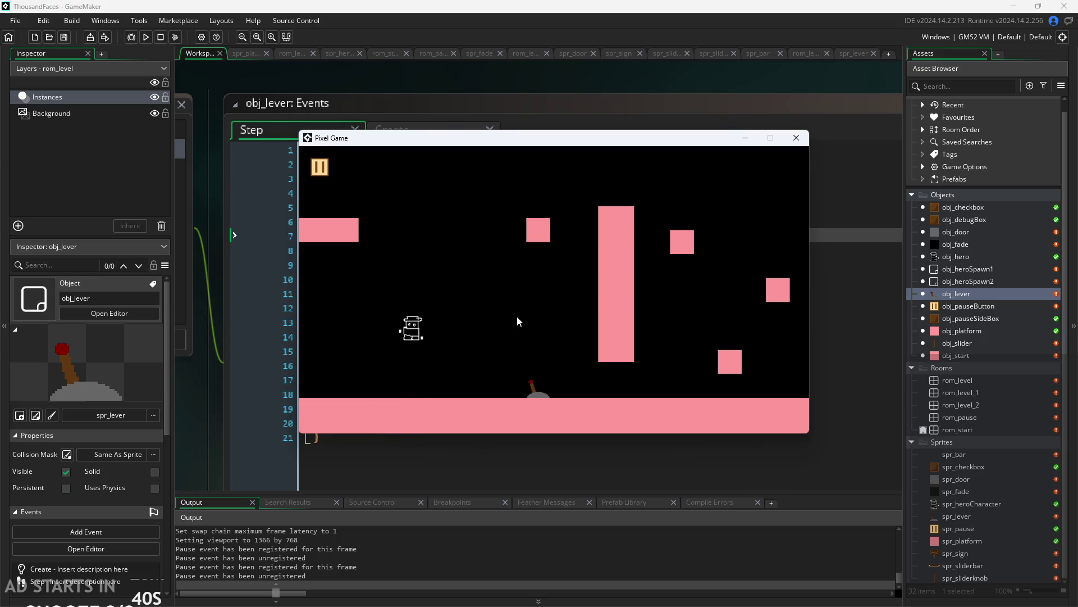
key("Right")
key("space")
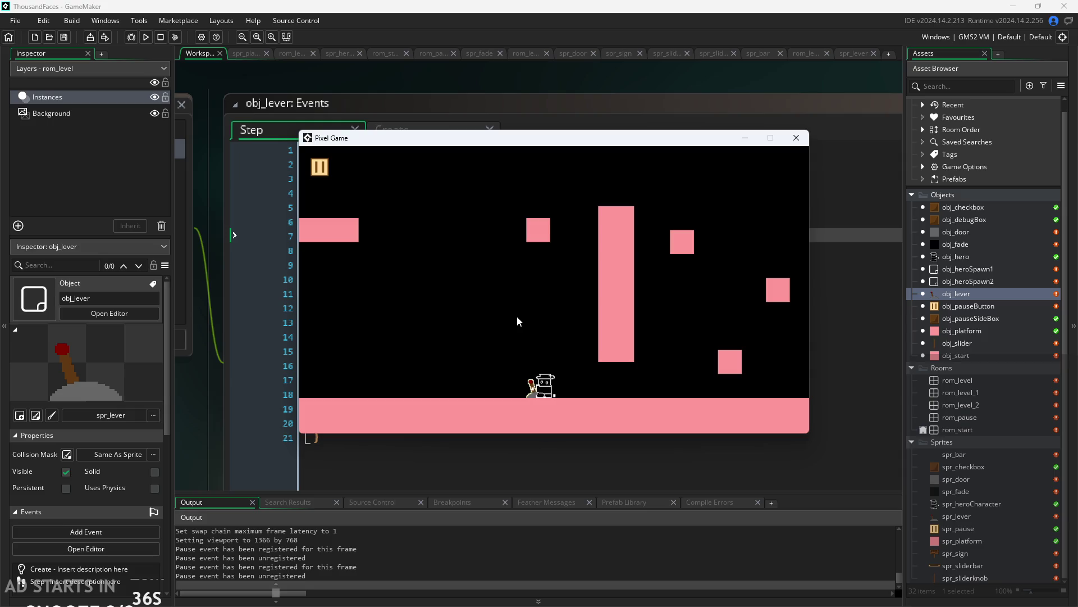
key("Escape")
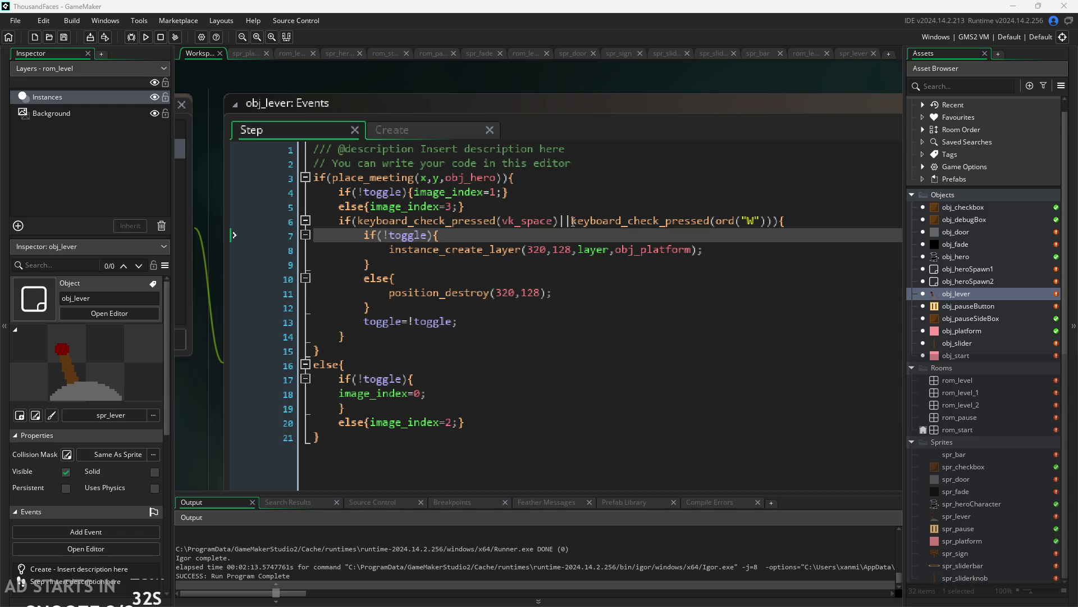
Remove the vk_space check from line 6, change ord("W") to ord("S"), and run with F5.
left_click_drag(572, 221, 360, 227)
key("BackSpace")
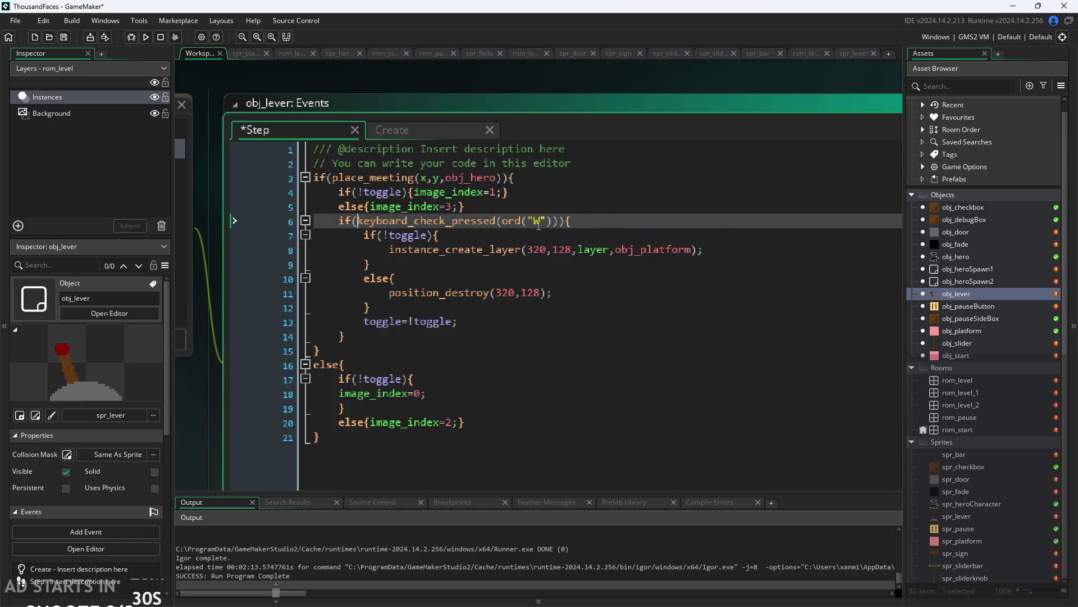
double_click(538, 222)
type("S")
key("F5")
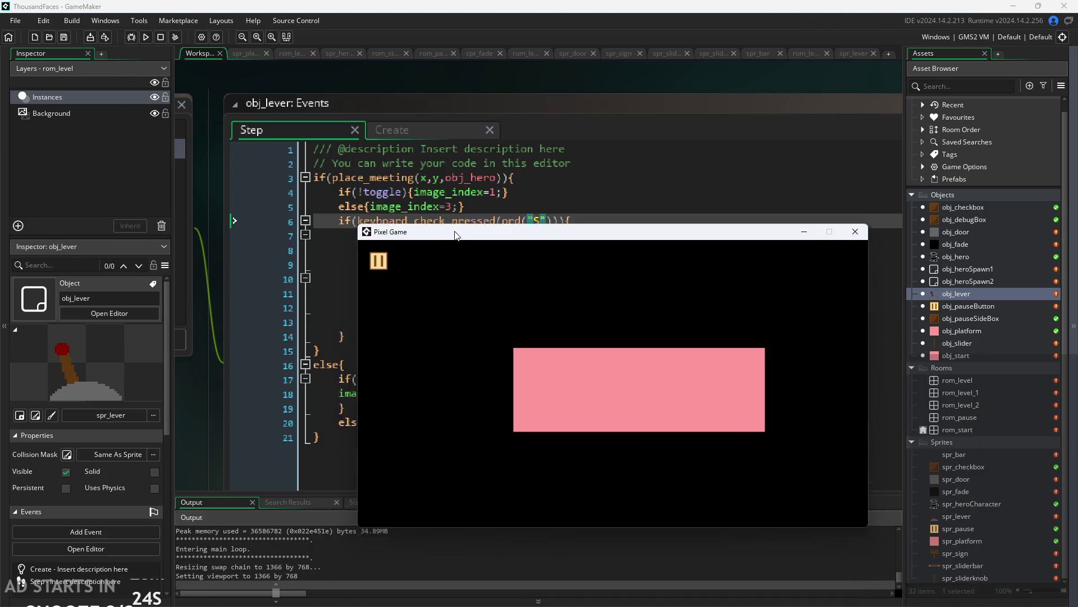
Walk the hero to the lever and flip it to spawn and remove the small block.
key("d")
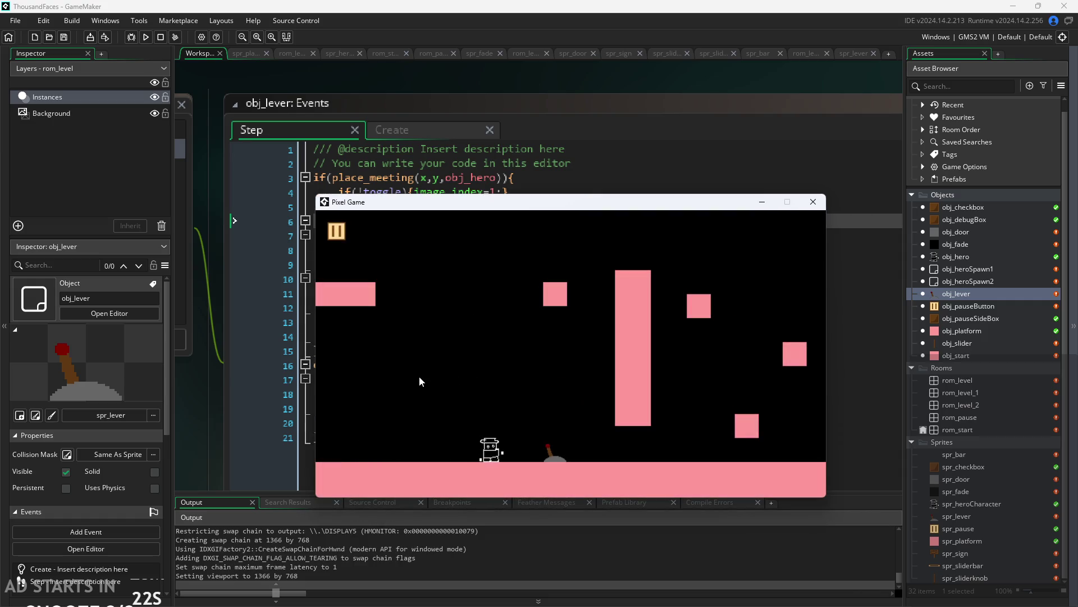
key("d")
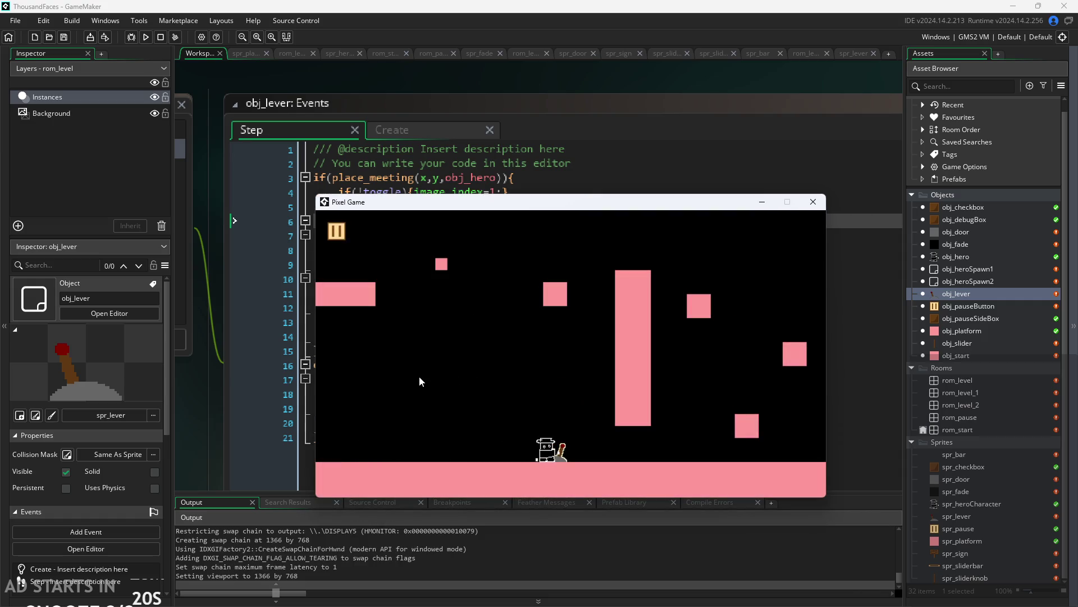
key("d")
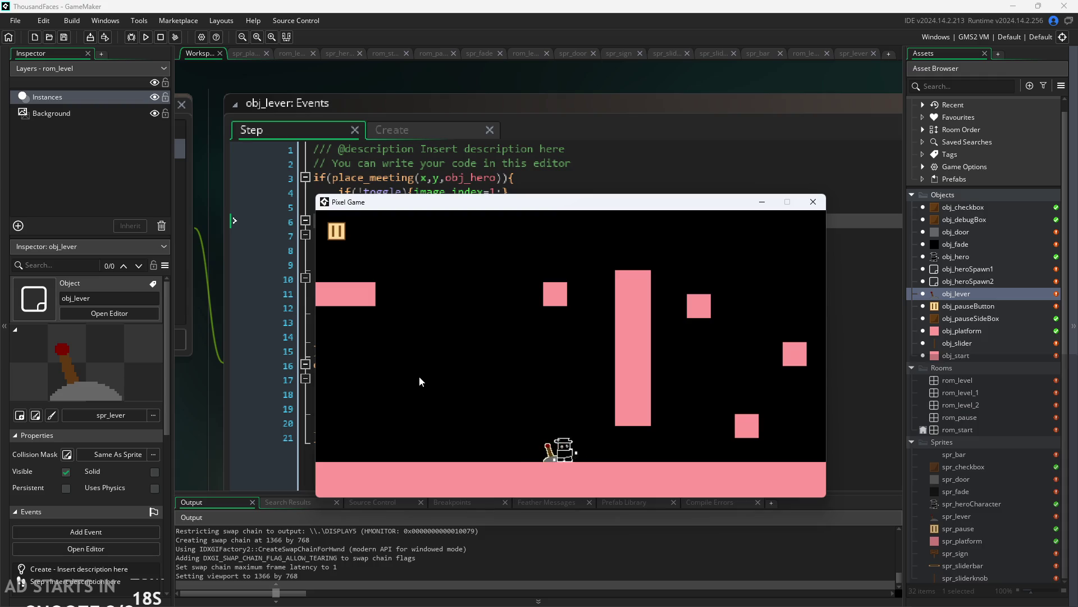
key("a")
key("w")
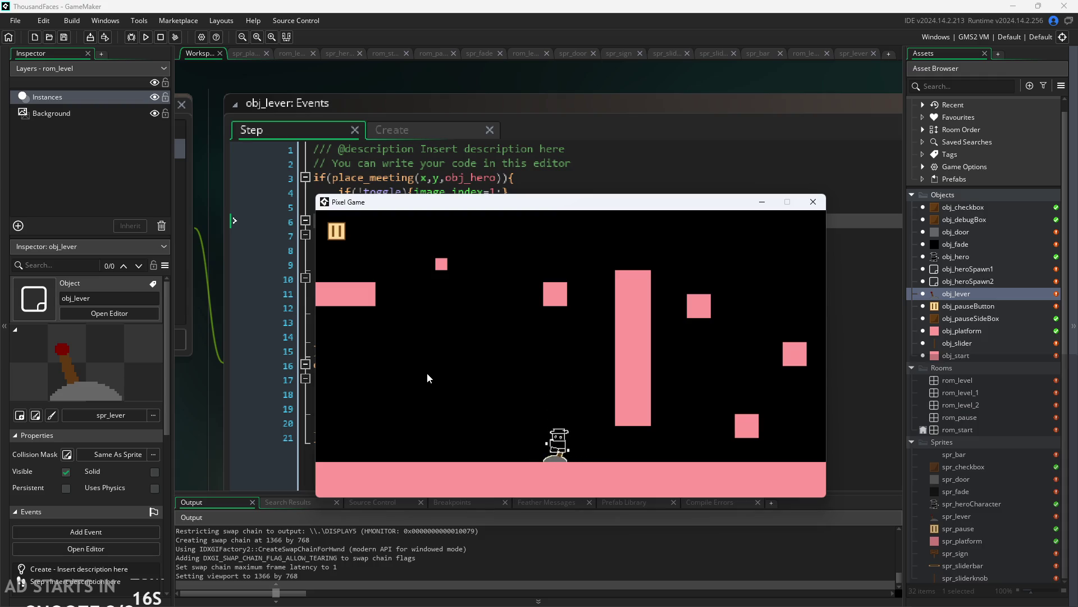
Keep jumping the hero on and around the lever, flipping it to remove the block.
key("w")
key("d")
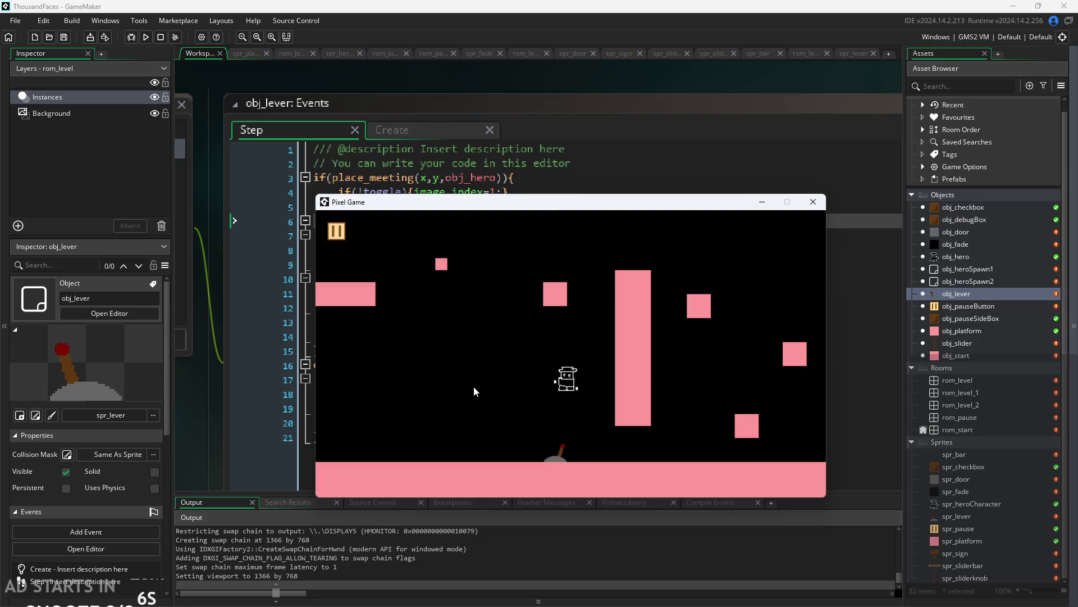
key("w")
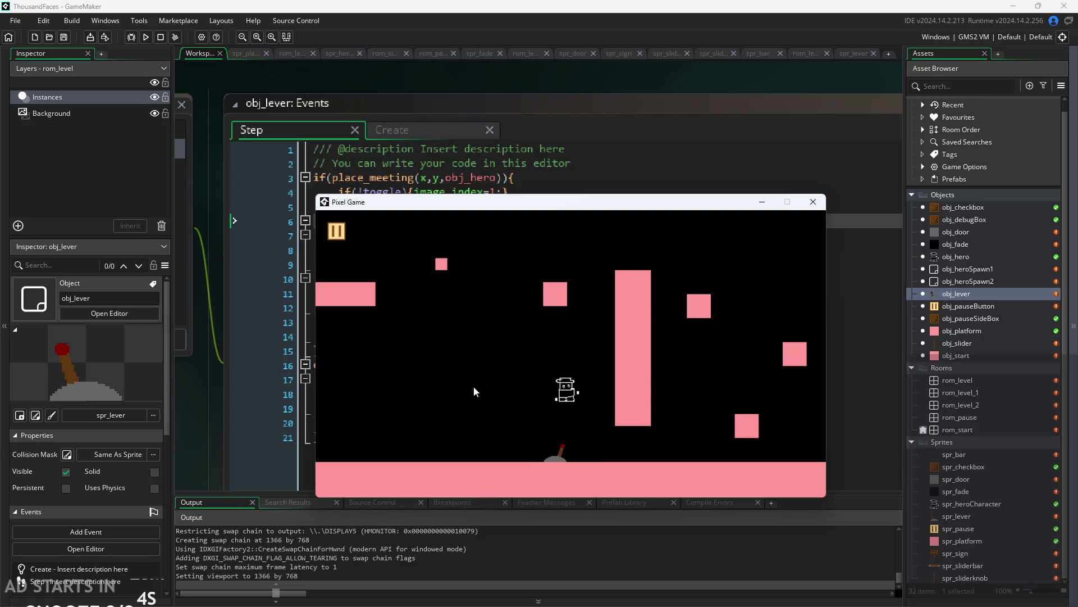
key("w")
key("a")
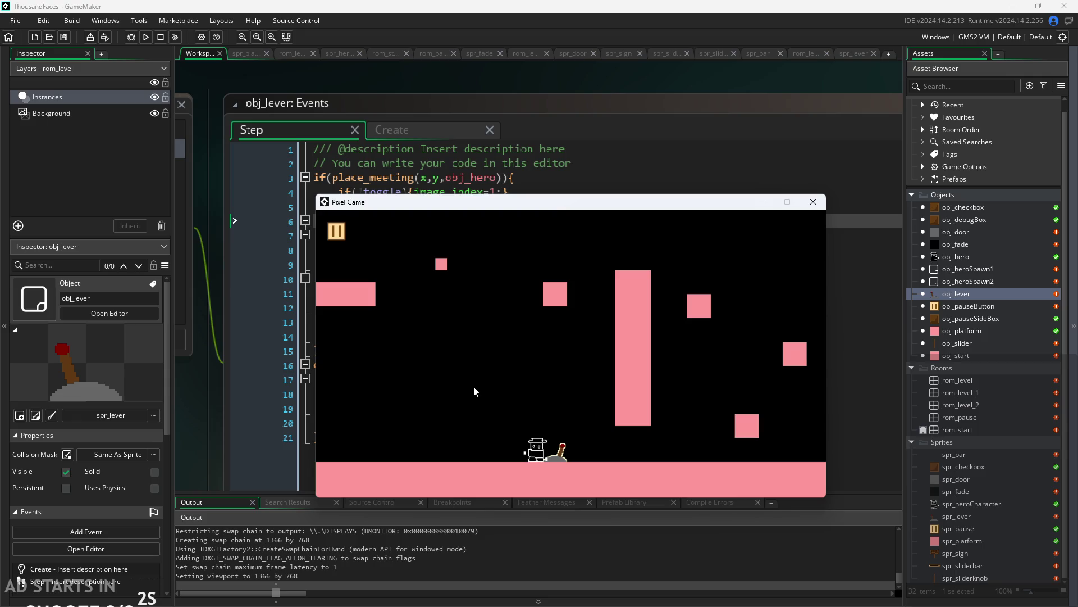
key("a")
key("w")
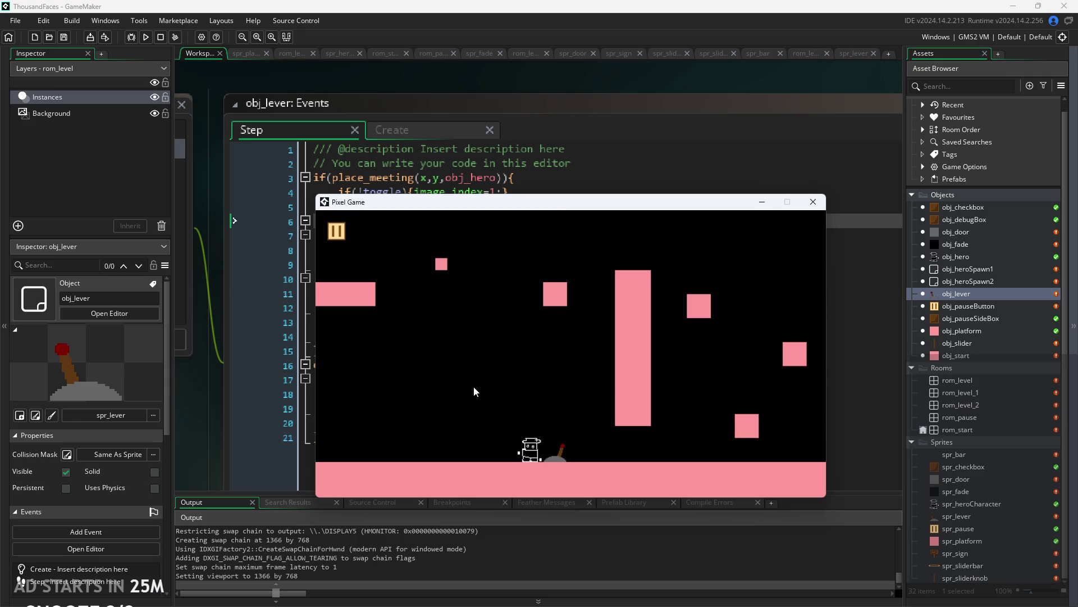
key("d")
key("w")
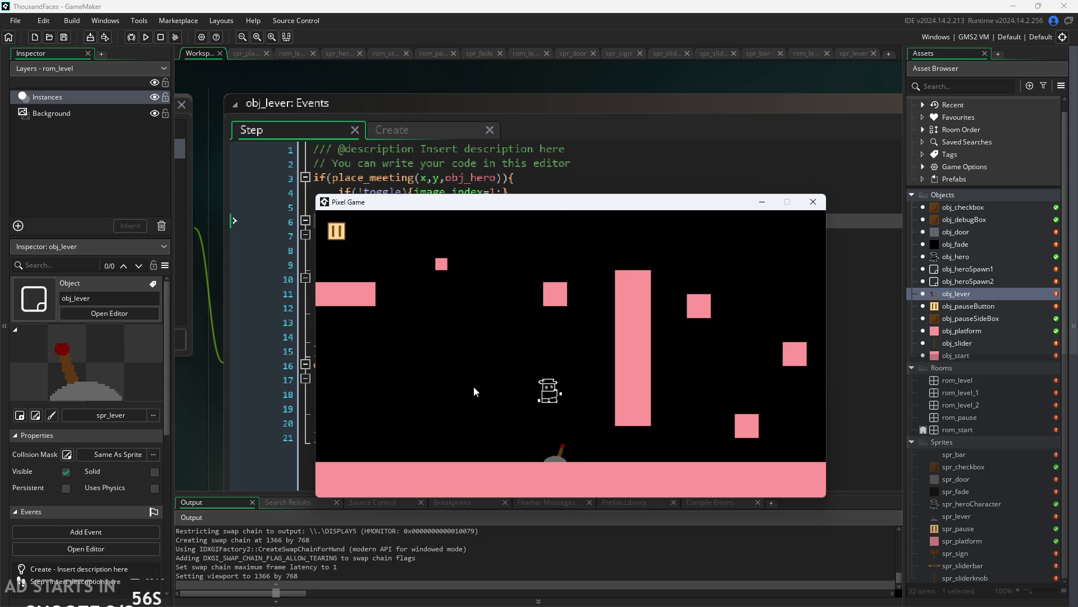
key("w")
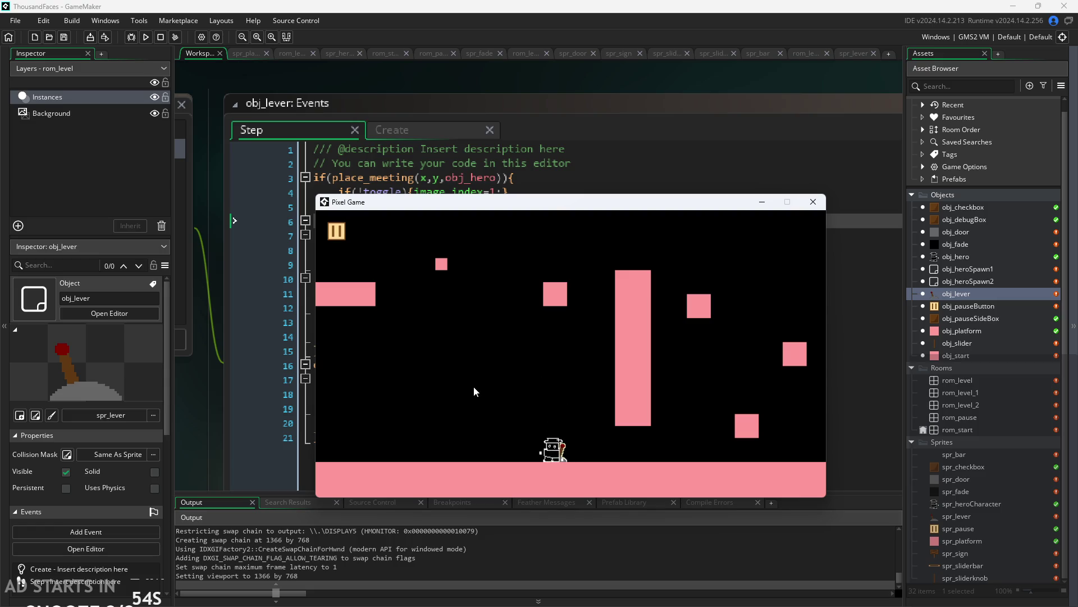
key("w")
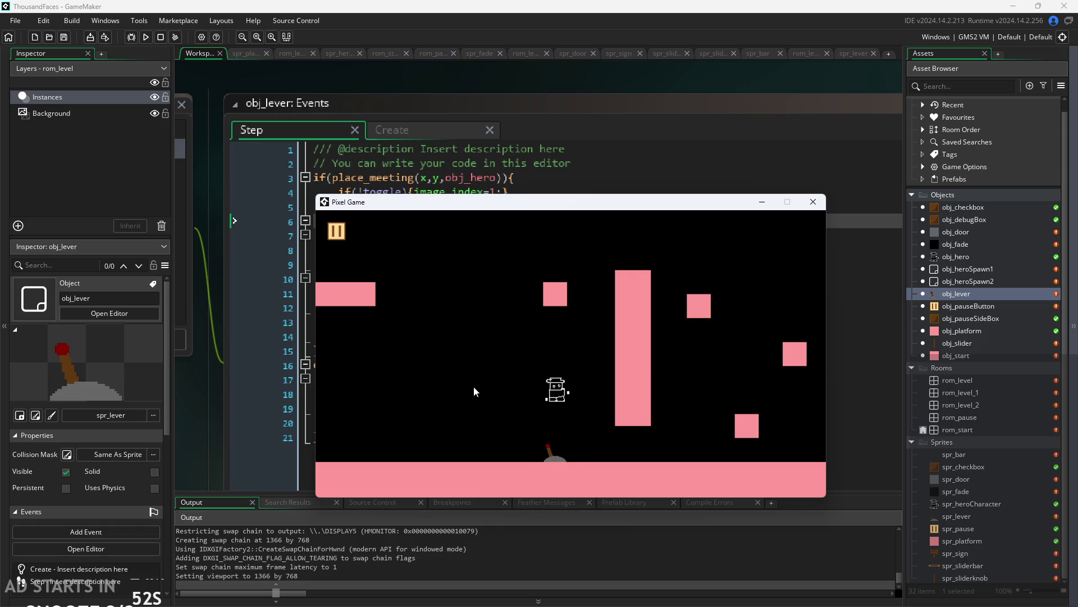
key("w")
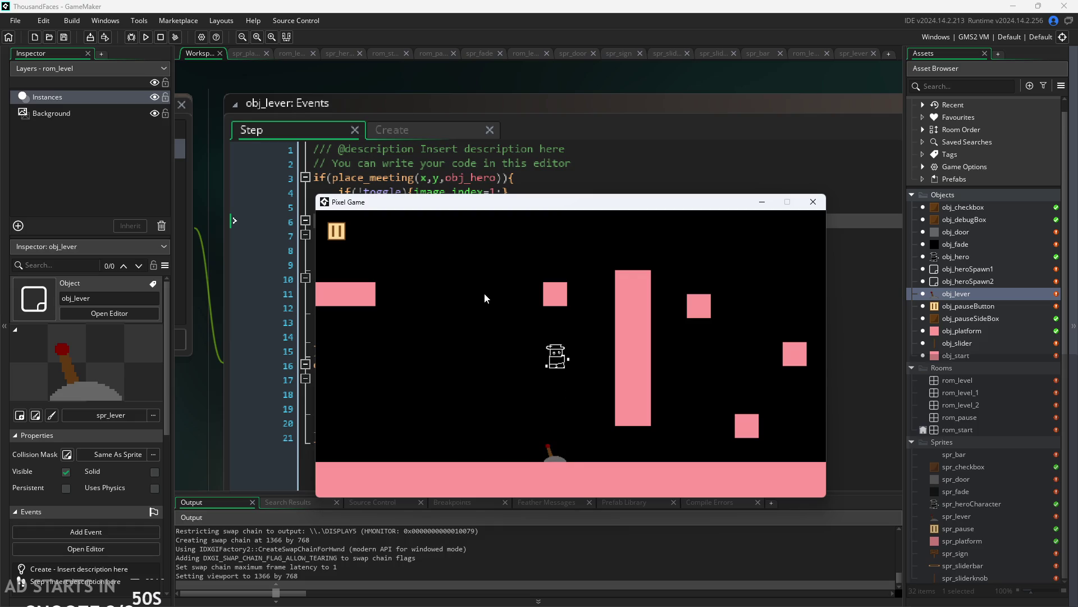
key("w")
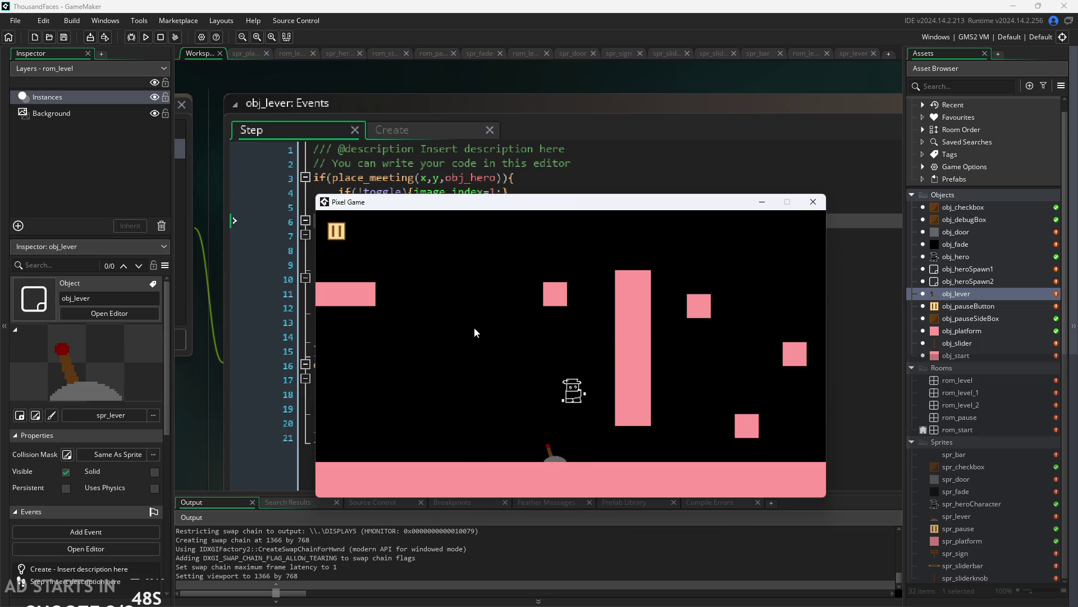
key("w")
key("w")
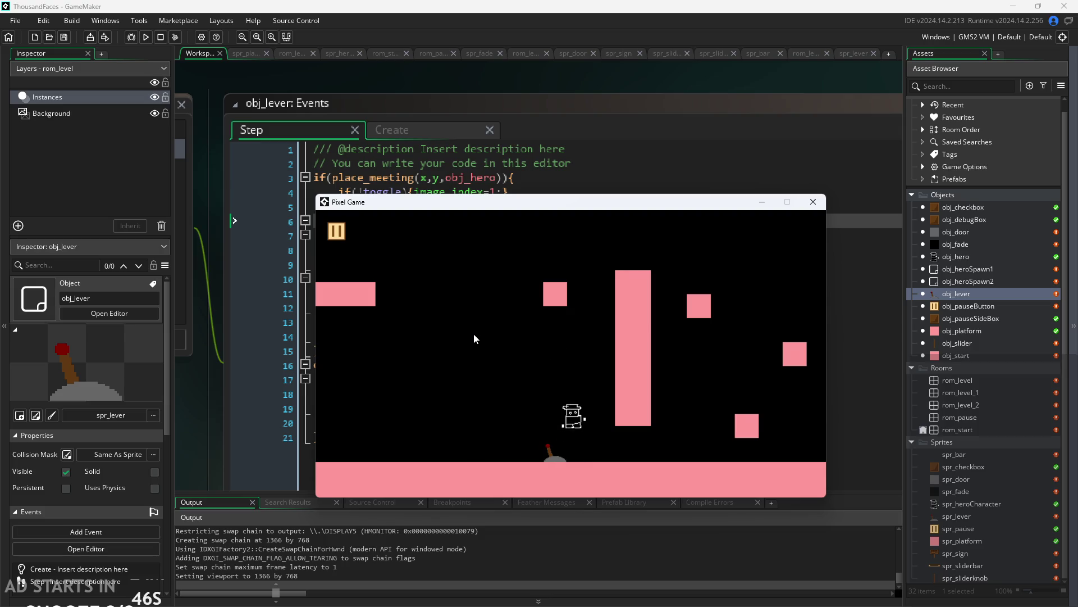
key("w")
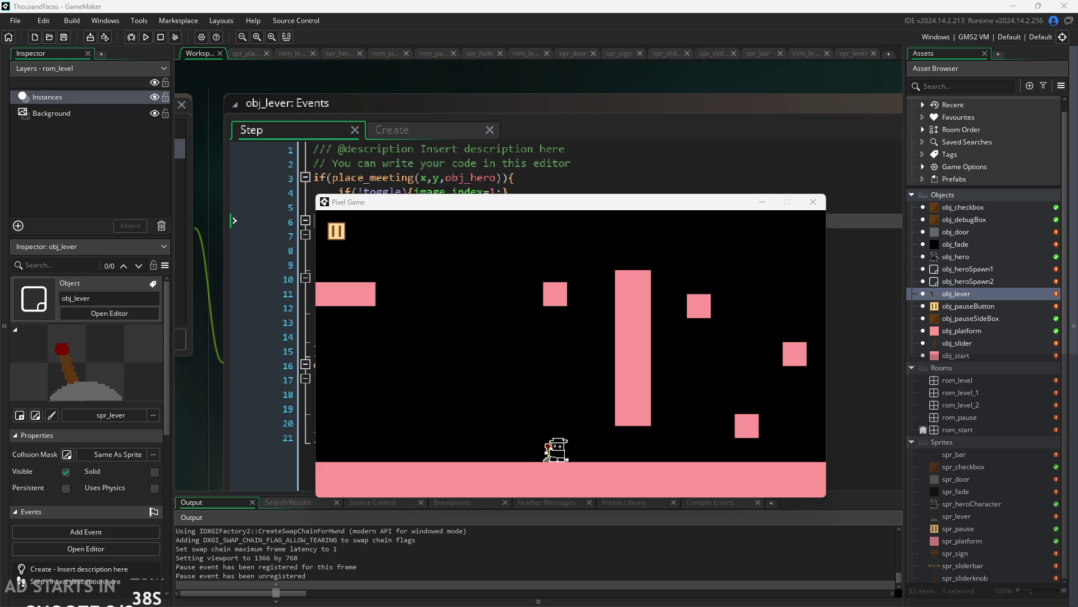
Close the running Pixel Game window.
left_click(814, 200)
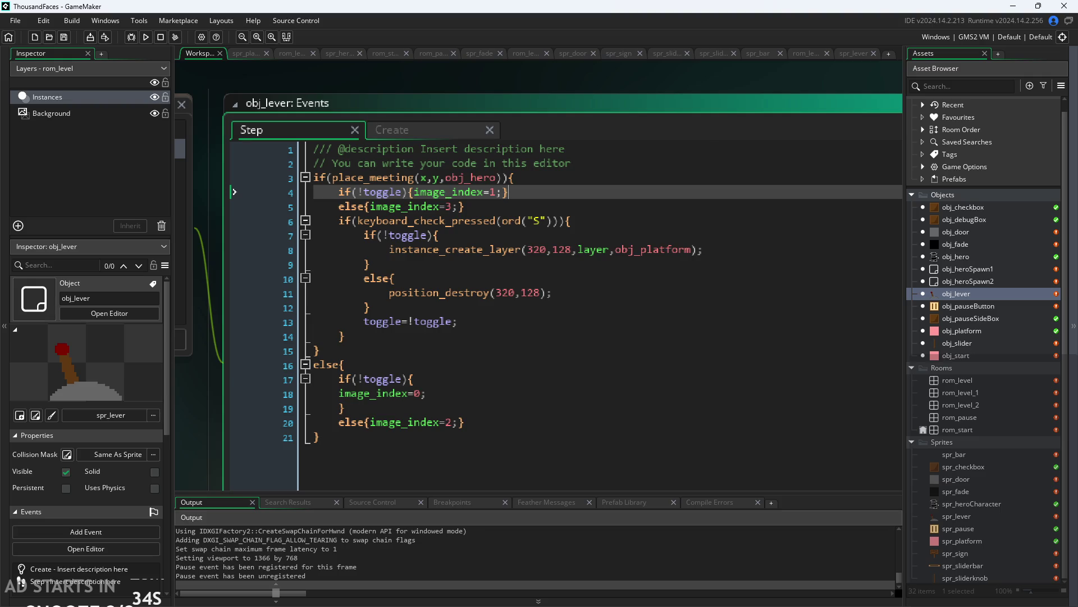
Finish closing the game and open obj_pauseButton from the Asset Browser.
left_click(817, 202)
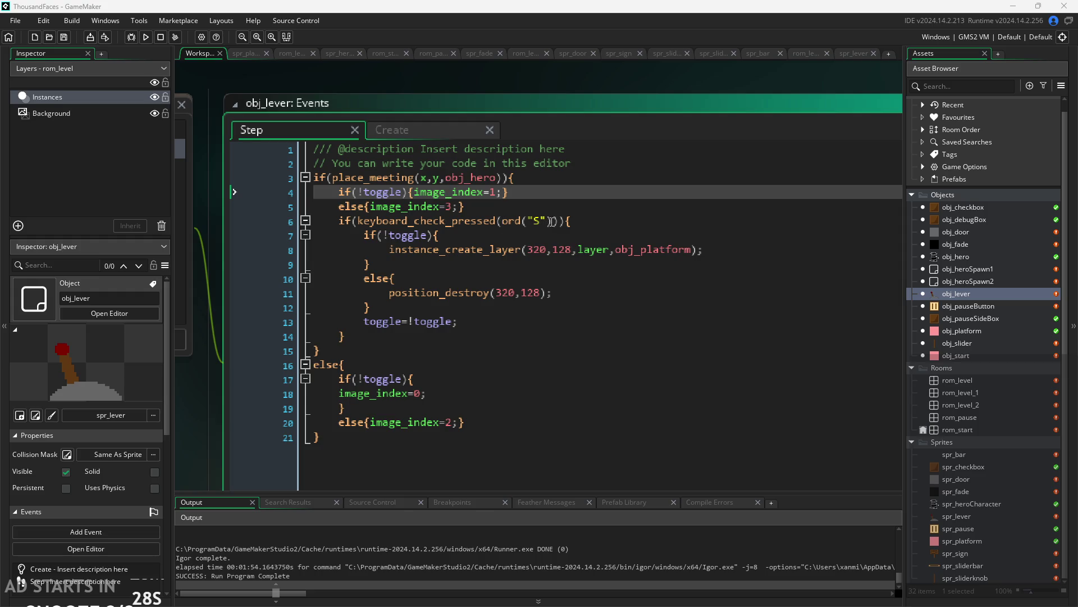
left_click_drag(550, 220, 440, 224)
left_click(466, 321)
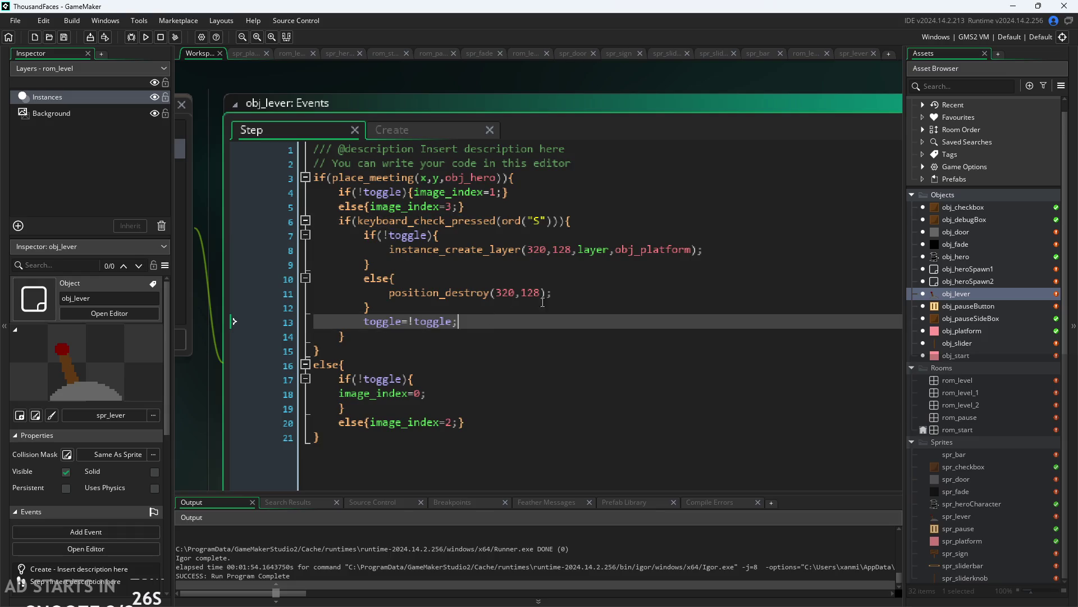
scroll(663, 196, "down", 2)
double_click(968, 305)
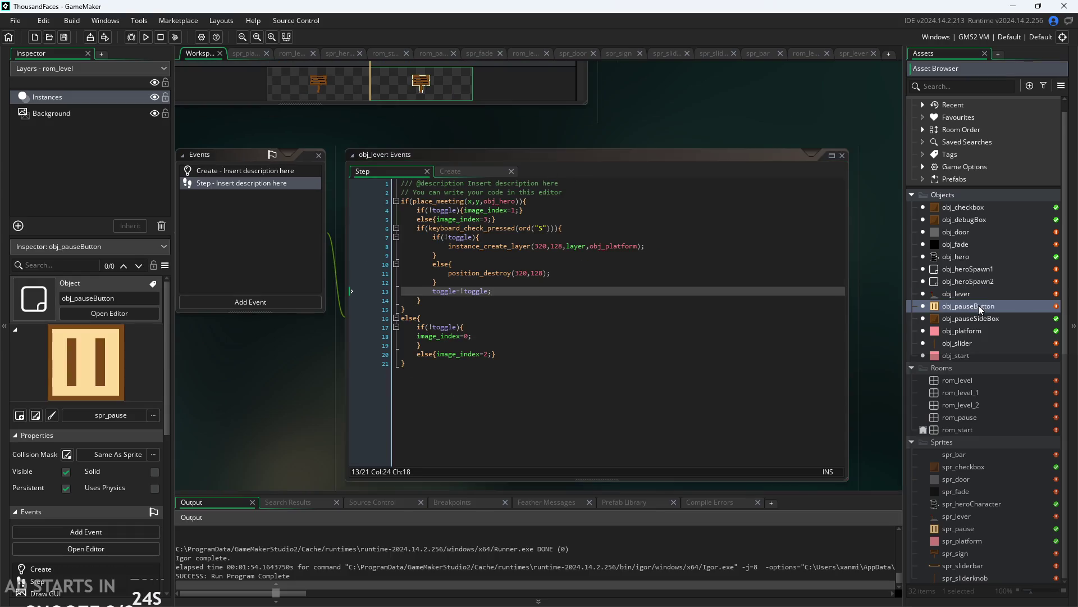
In obj_pauseButton's Create event, add a keyboard_set_map line after add=0;.
left_click(636, 139)
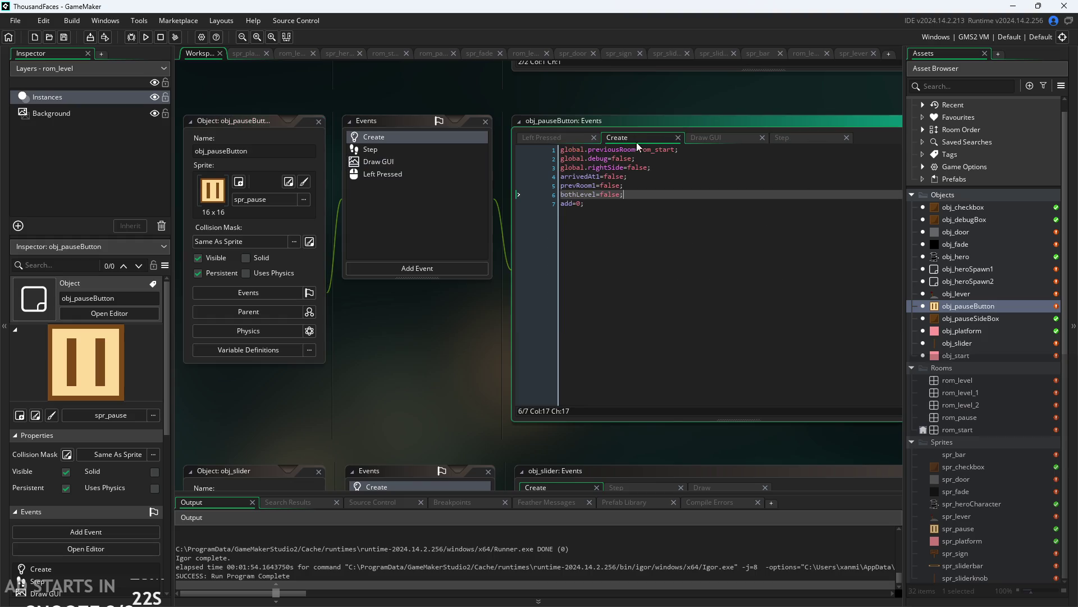
left_click(621, 204)
key("Return")
type("k")
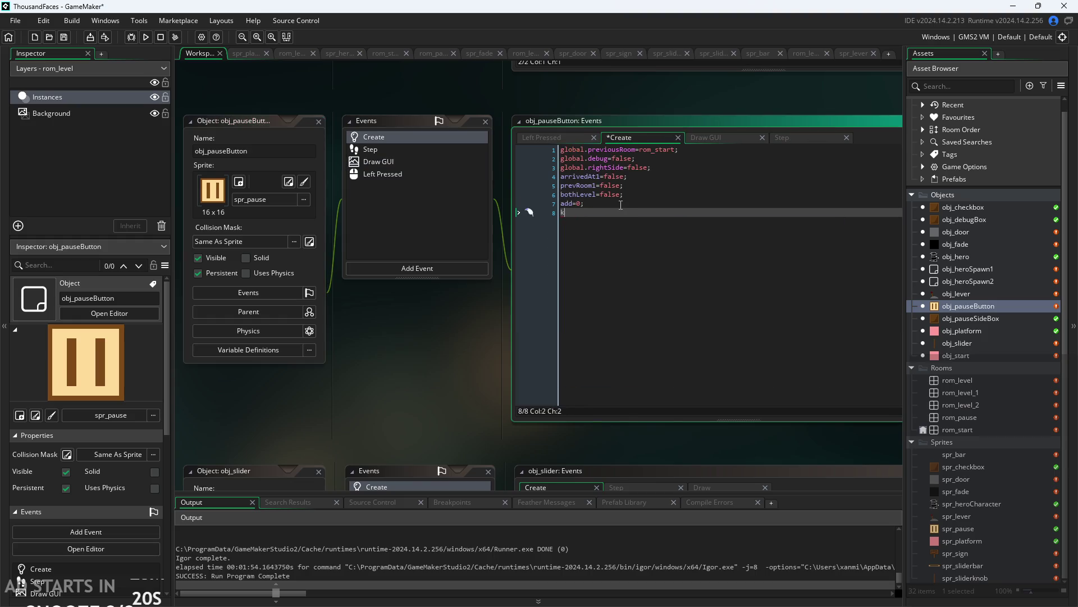
type("eyboard_")
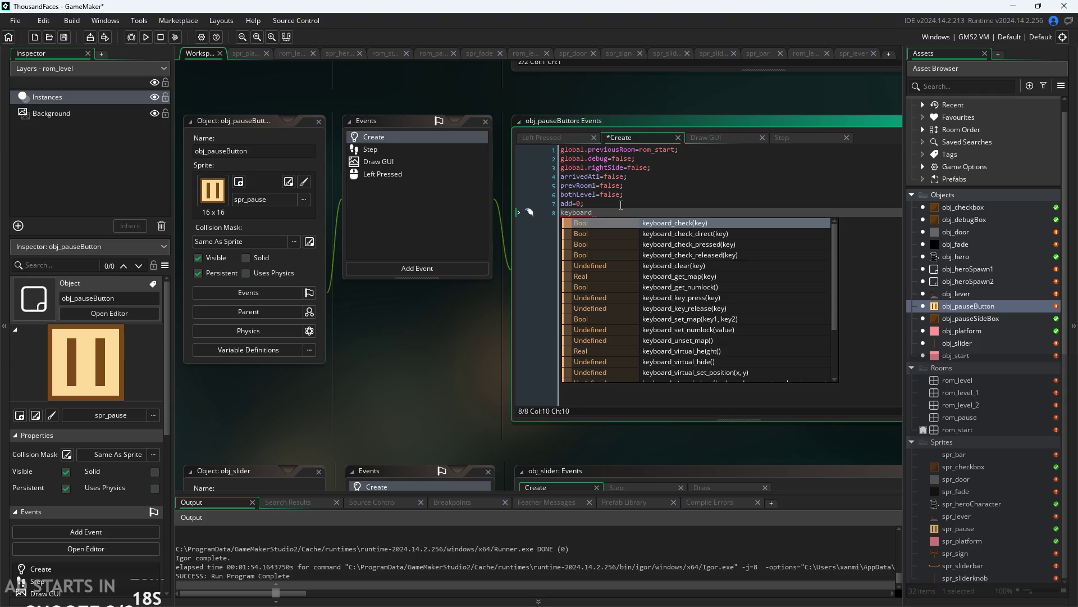
type("se")
key("Return")
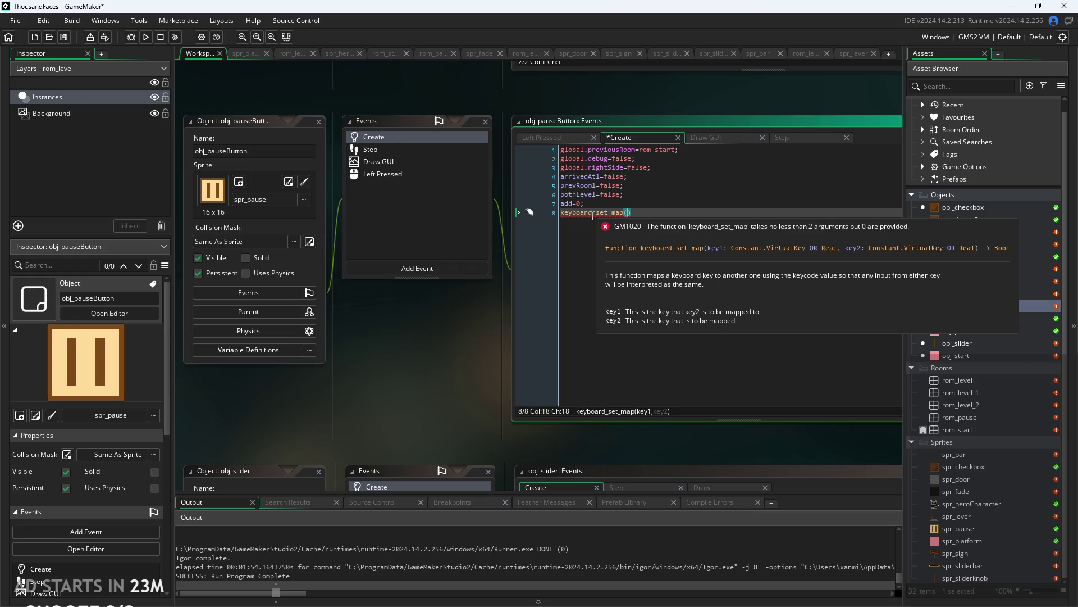
Dismiss the error popup, trim back to keyboard_, and insert keyboard_clear on line 8 instead.
right_click(625, 212)
left_click(643, 212)
mouse_move(612, 216)
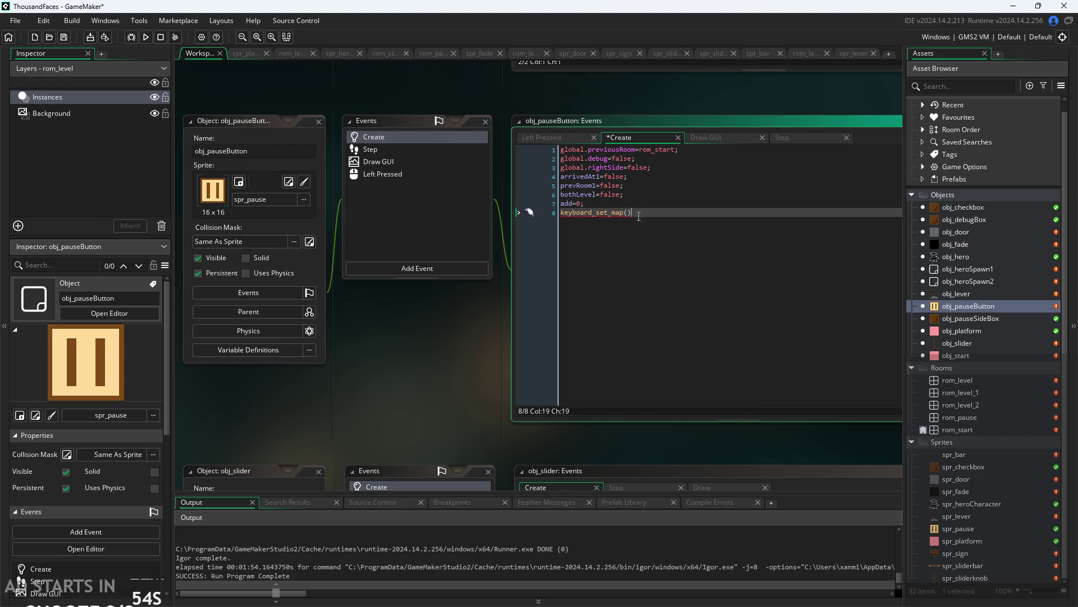
key("BackSpace")
key("BackSpace")
key("BackSpace")
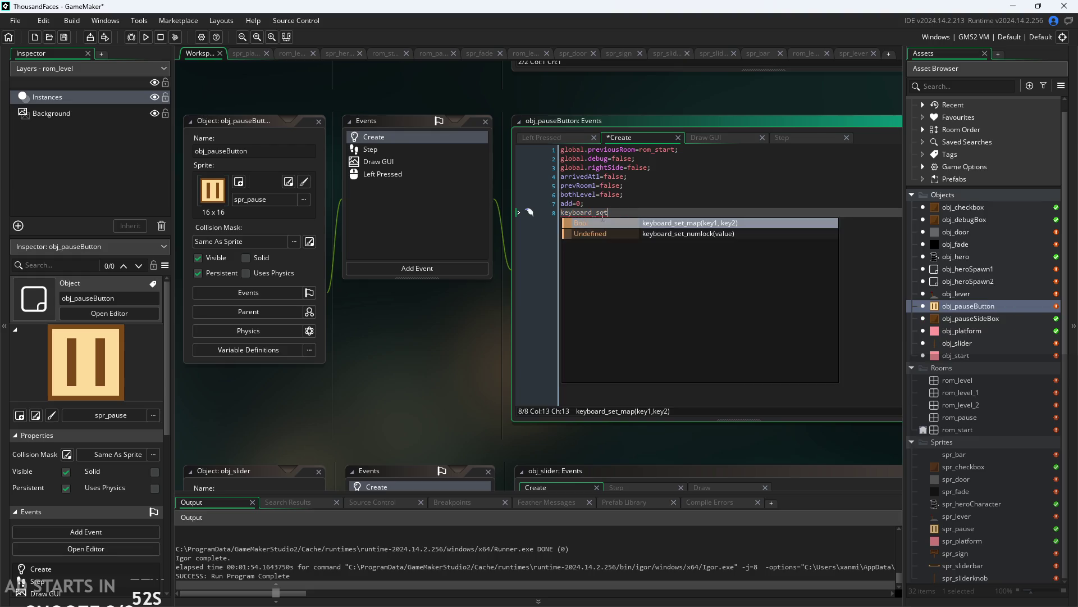
key("BackSpace")
key("BackSpace")
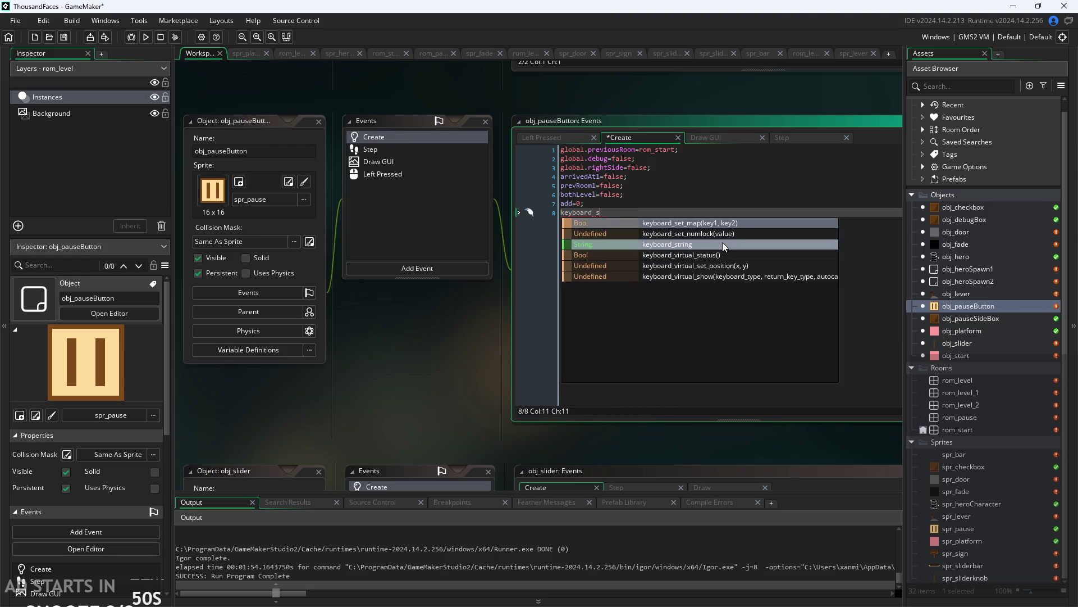
key("BackSpace")
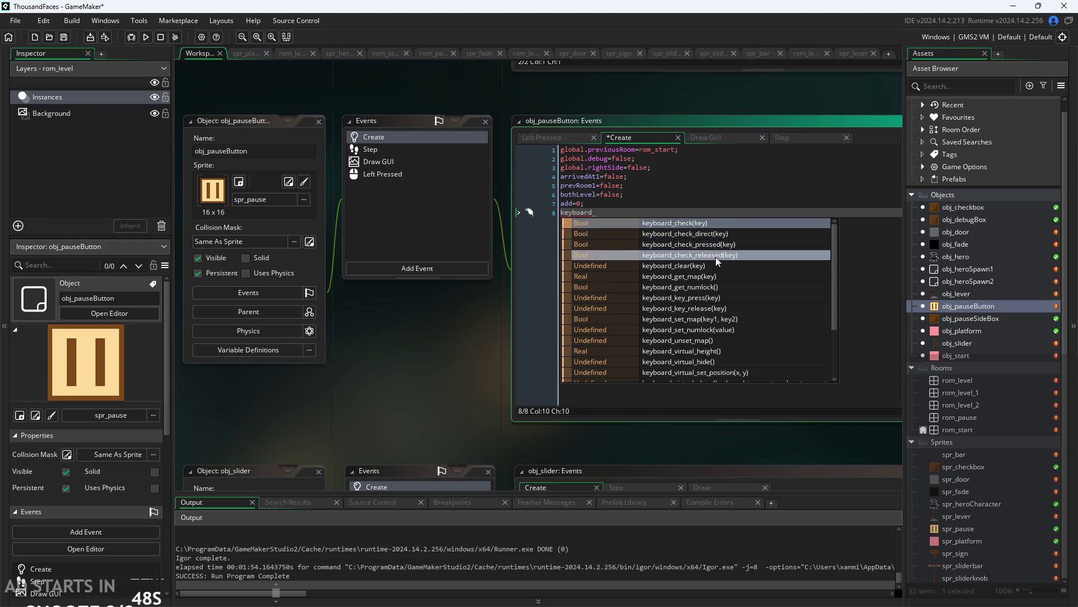
scroll(715, 256, "down", 1)
left_click(705, 244)
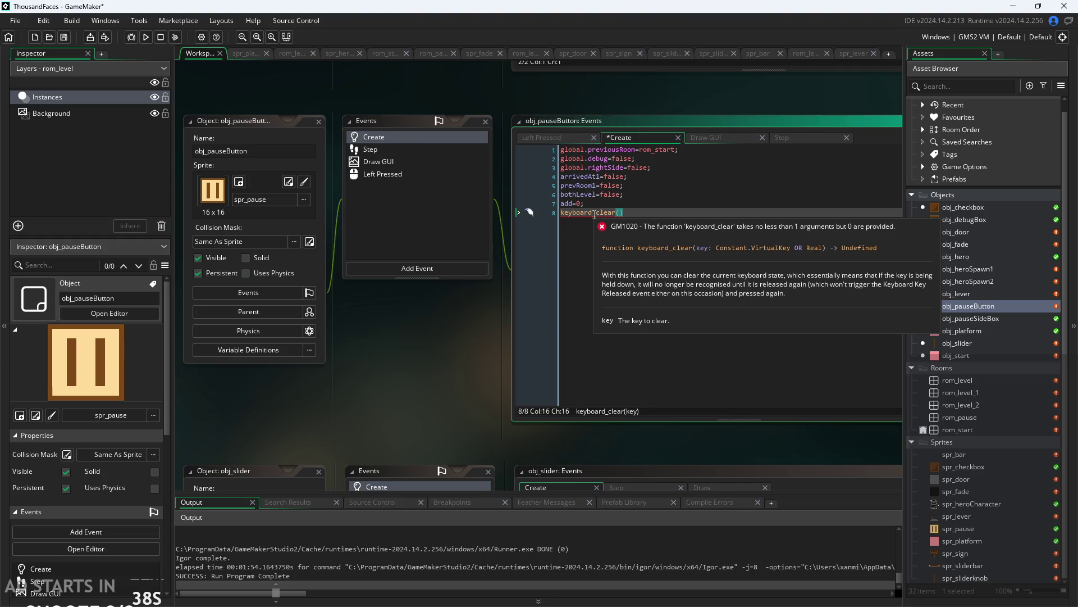
Browse other keyboard_ functions, then delete the line, leaving a blank line 8.
left_click(592, 214)
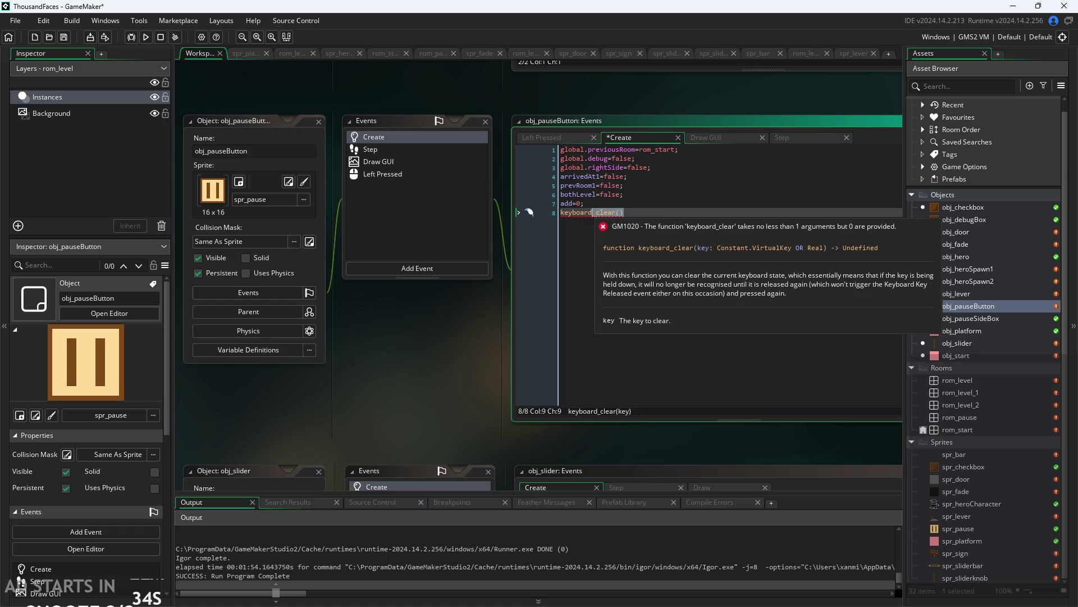
key("BackSpace")
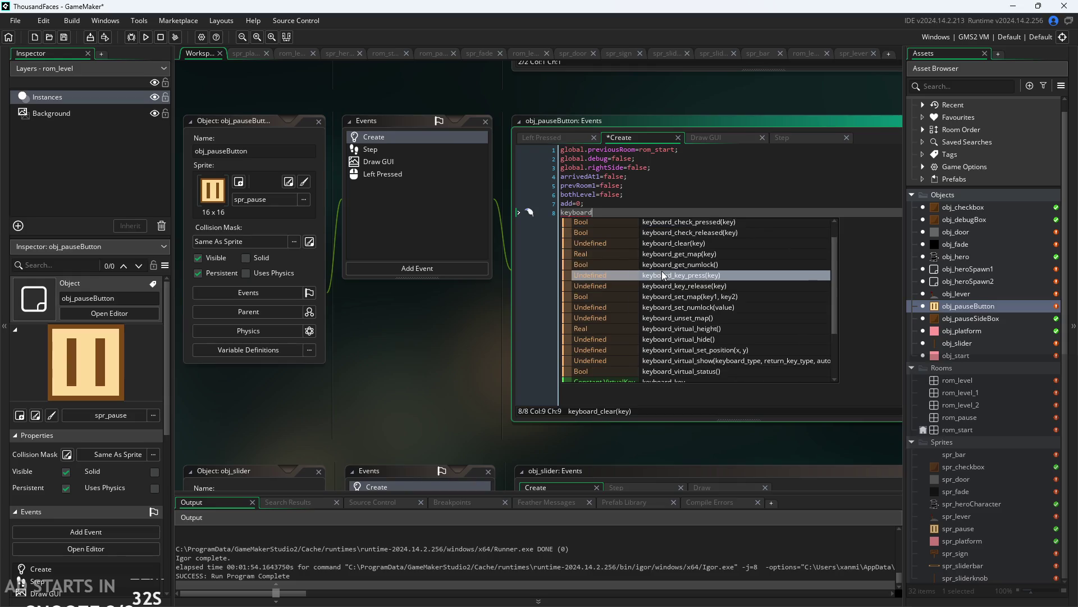
scroll(668, 279, "down", 1)
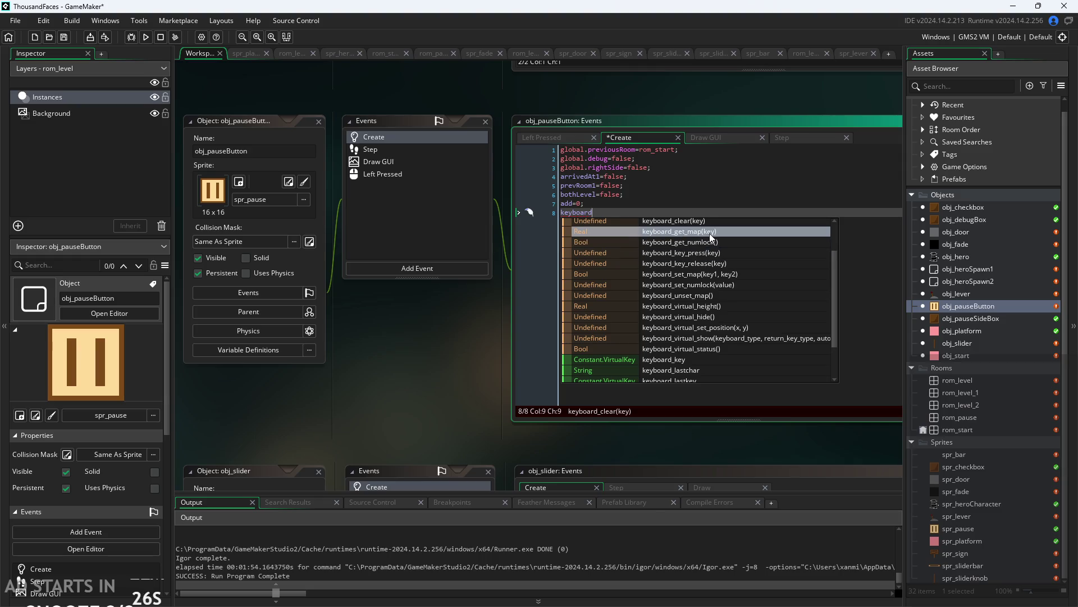
scroll(709, 233, "up", 2)
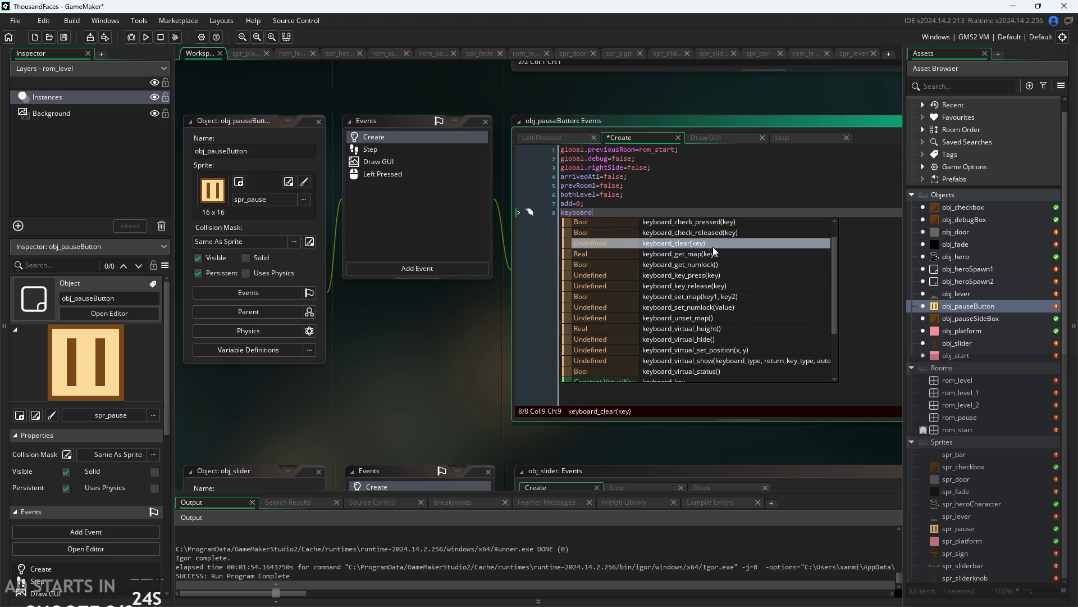
scroll(722, 242, "down", 4)
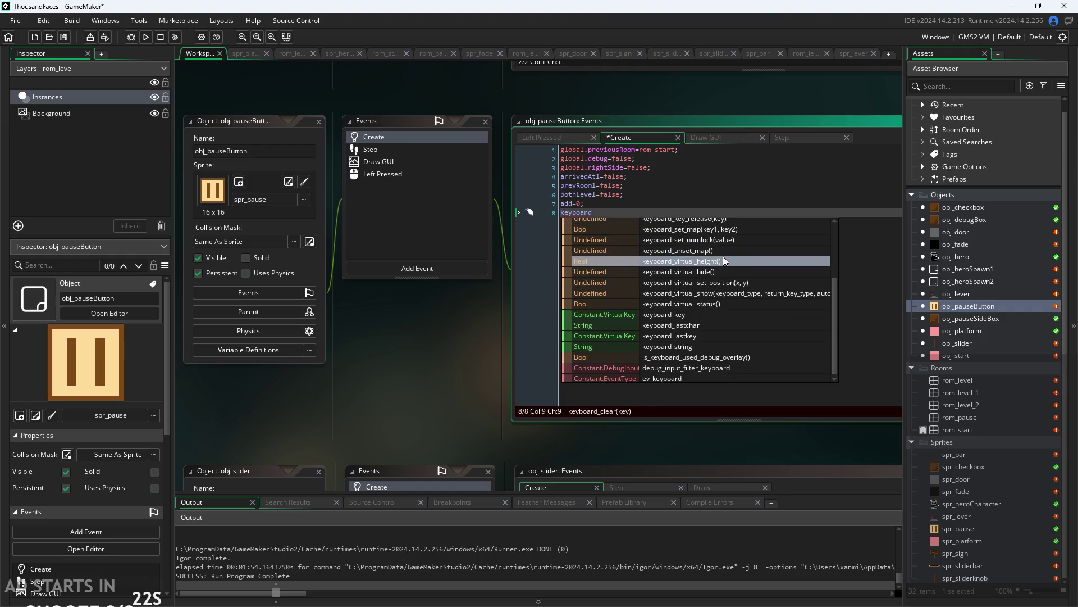
scroll(723, 261, "down", 2)
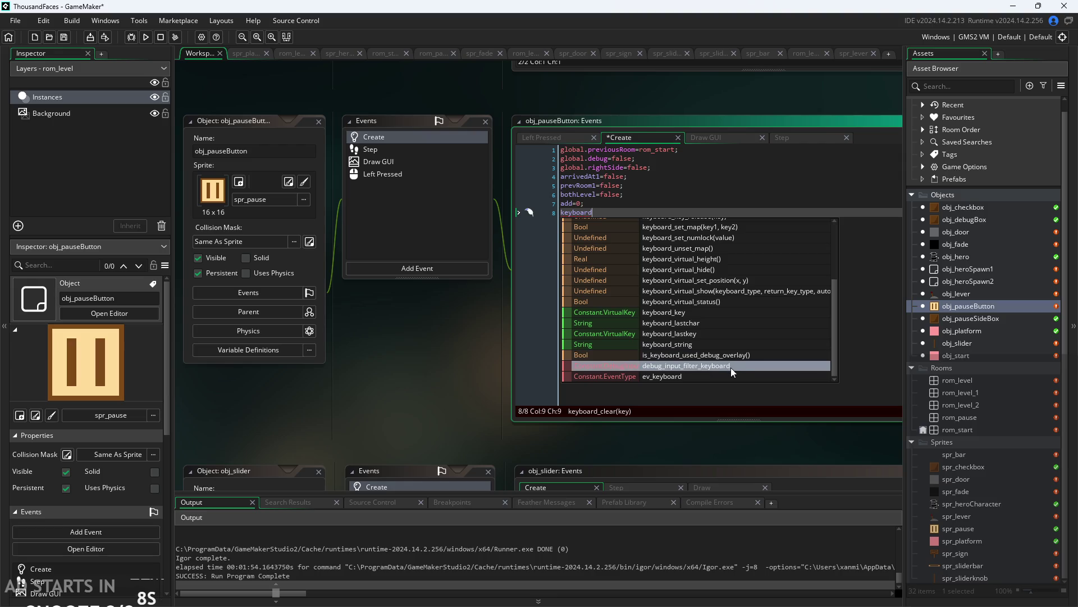
key("Escape")
key("BackSpace")
key("BackSpace")
key("BackSpace")
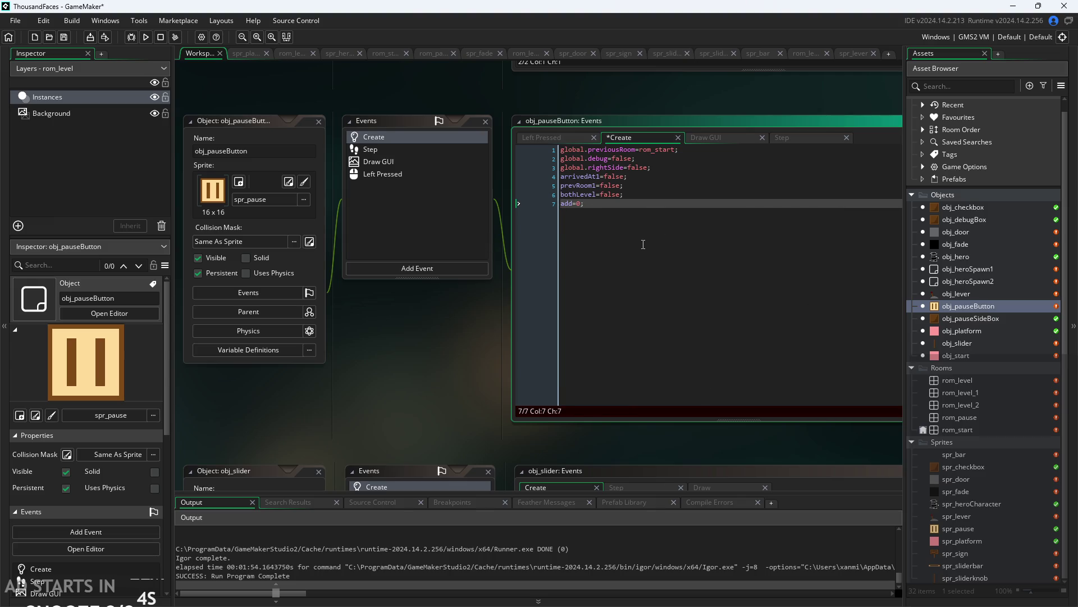
key("Return")
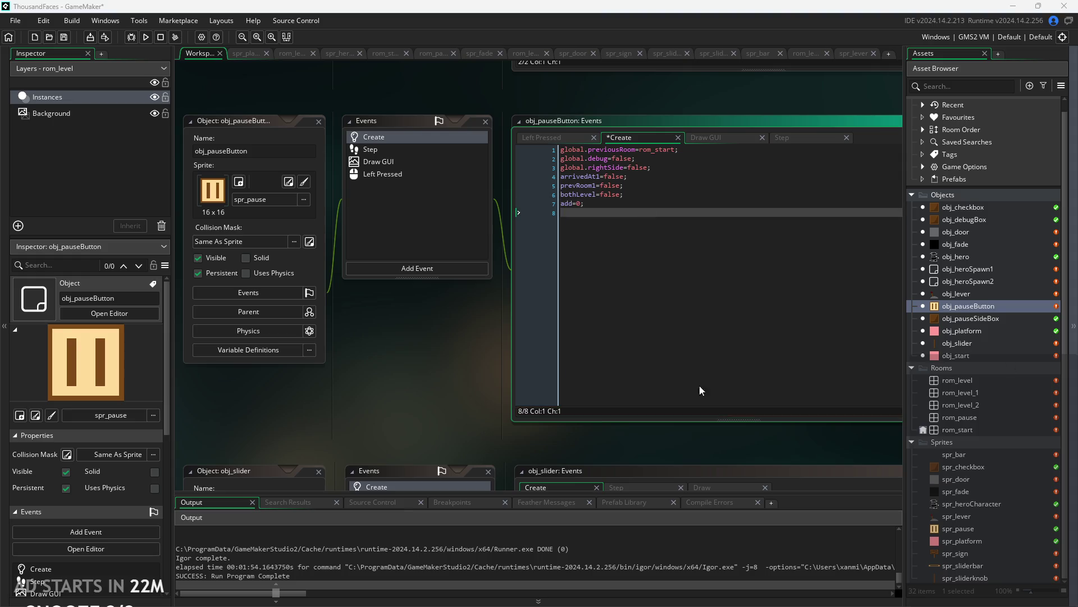
scroll(367, 372, "down", 2)
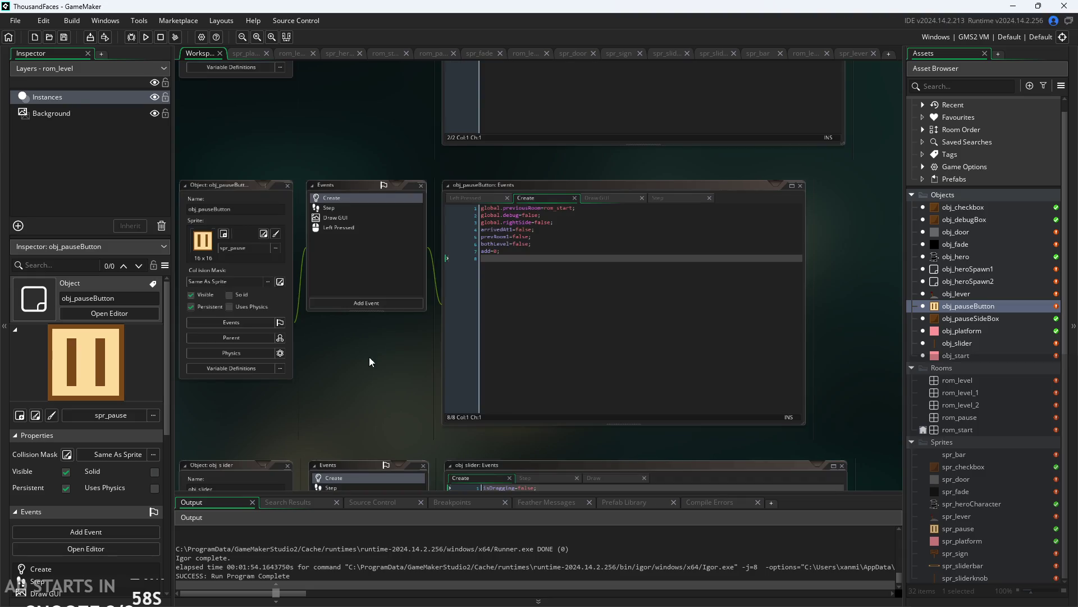
scroll(389, 353, "up", 3)
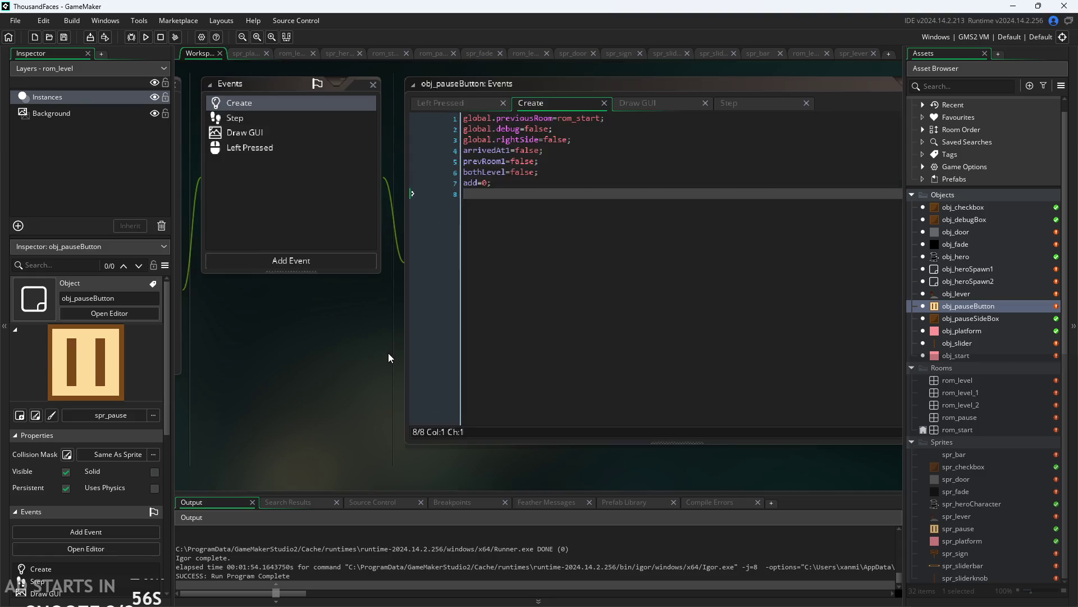
double_click(957, 294)
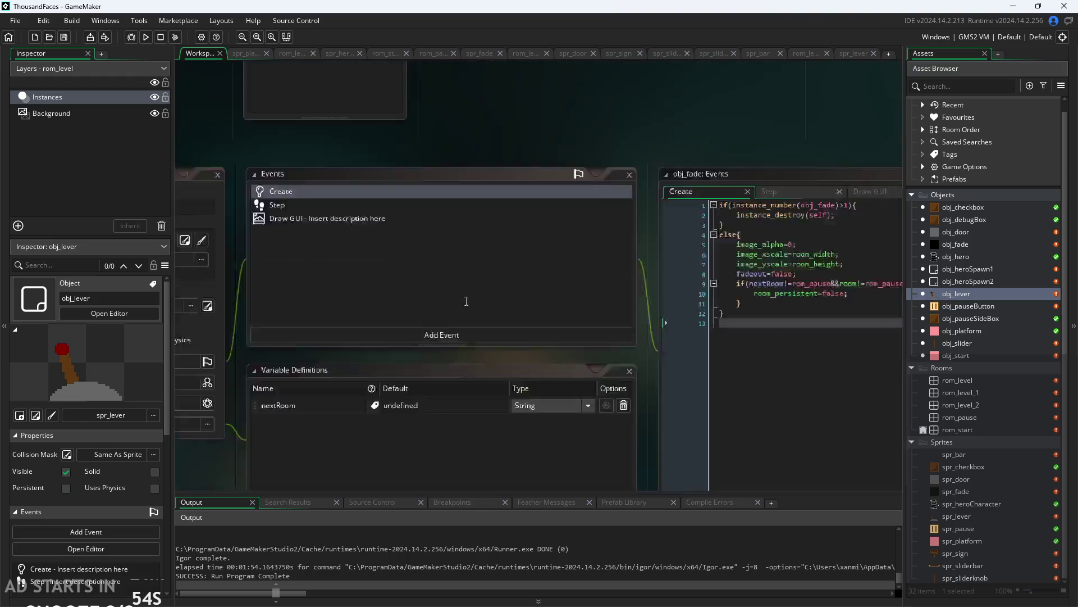
scroll(624, 237, "down", 3)
scroll(698, 487, "up", 2)
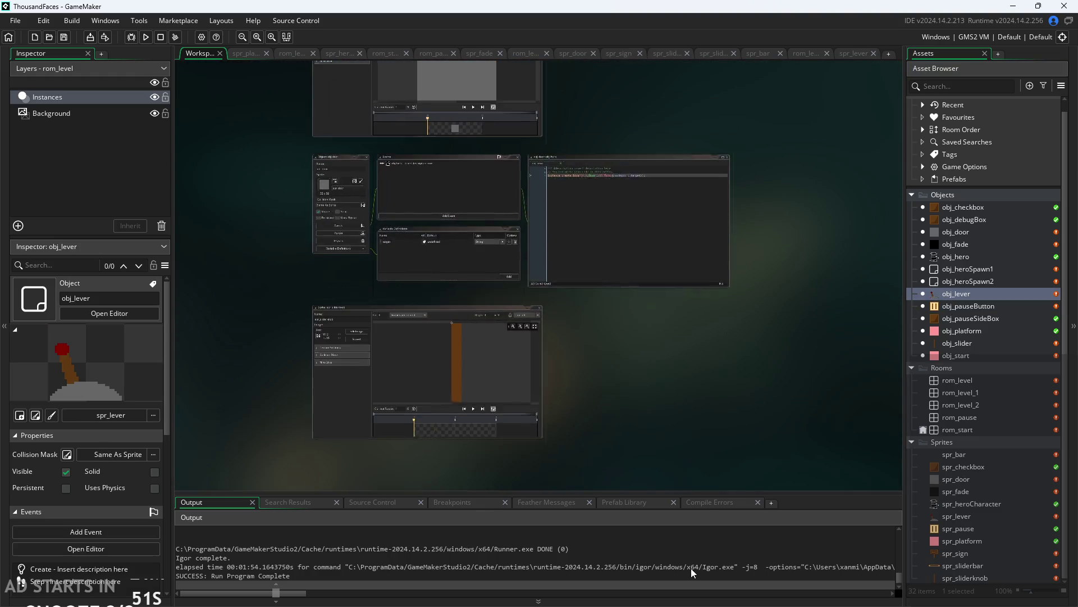
scroll(697, 486, "down", 2)
scroll(703, 296, "up", 2)
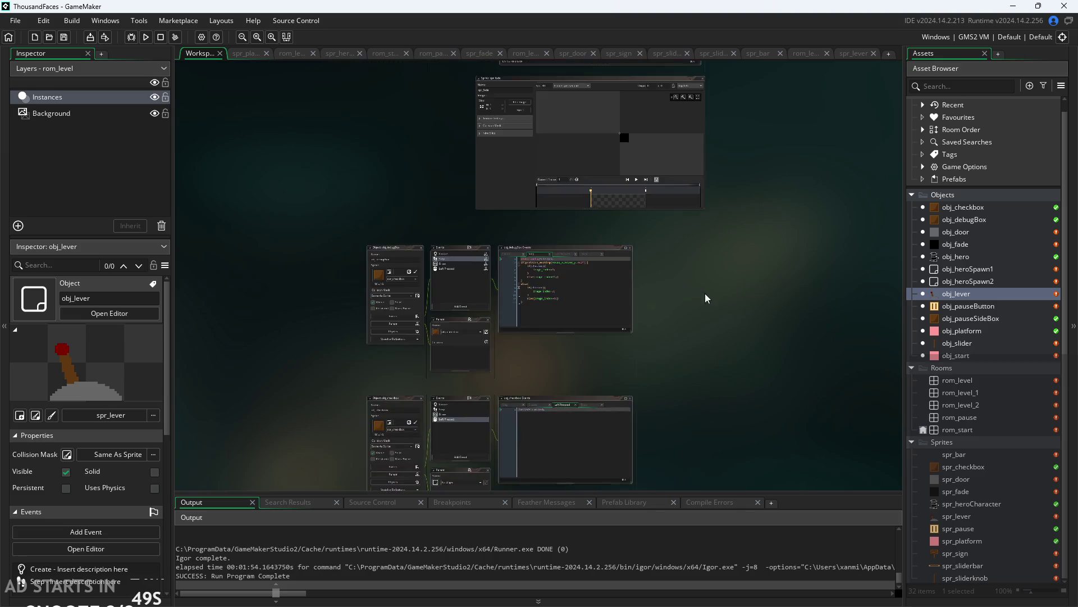
scroll(733, 308, "up", 4)
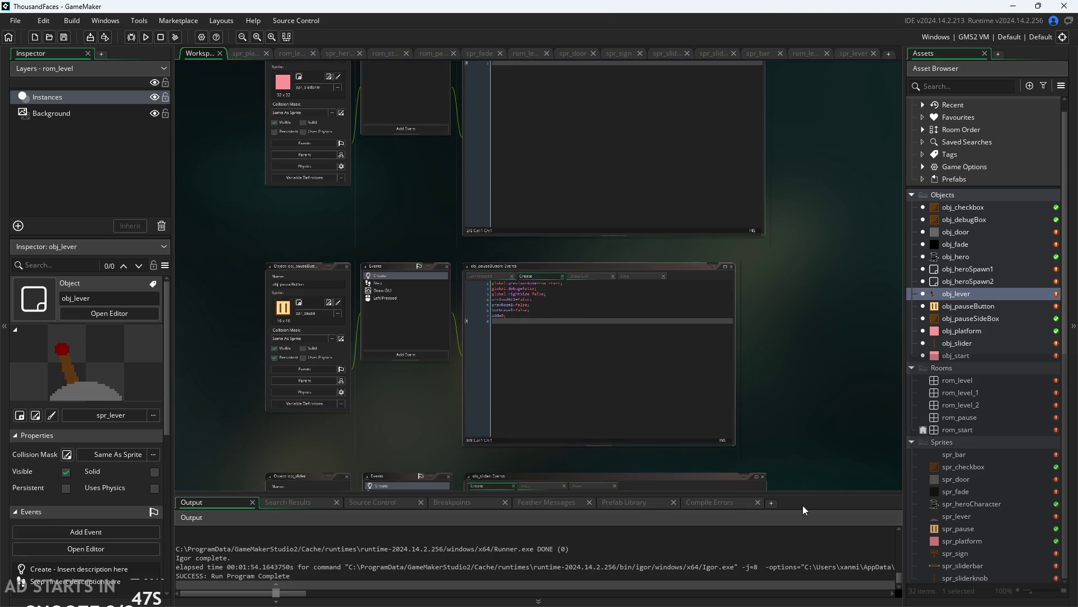
scroll(771, 331, "up", 2)
scroll(770, 332, "up", 1)
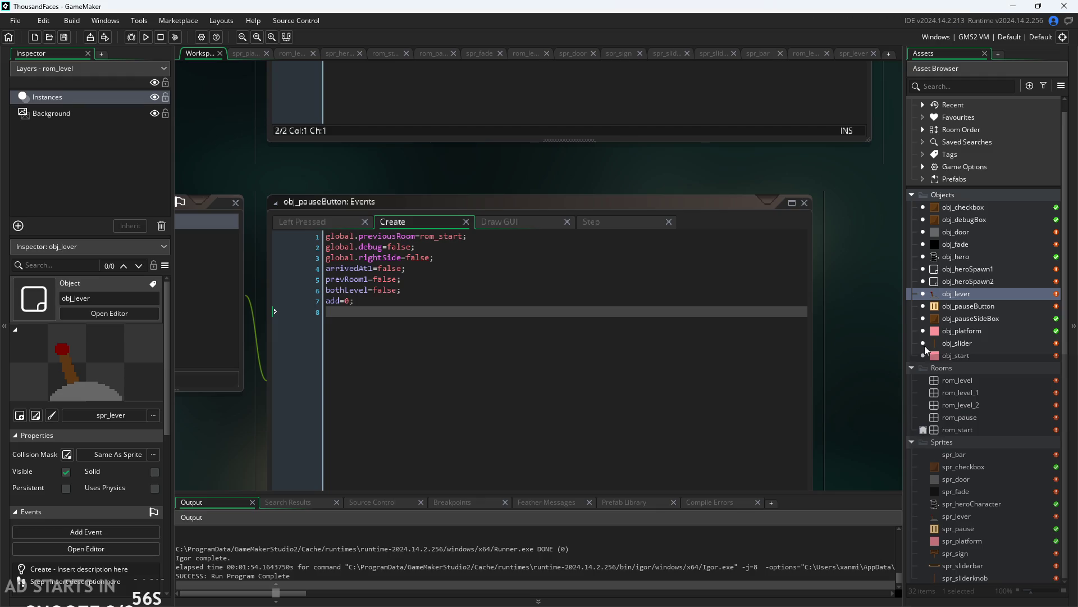
left_click(948, 318)
double_click(949, 305)
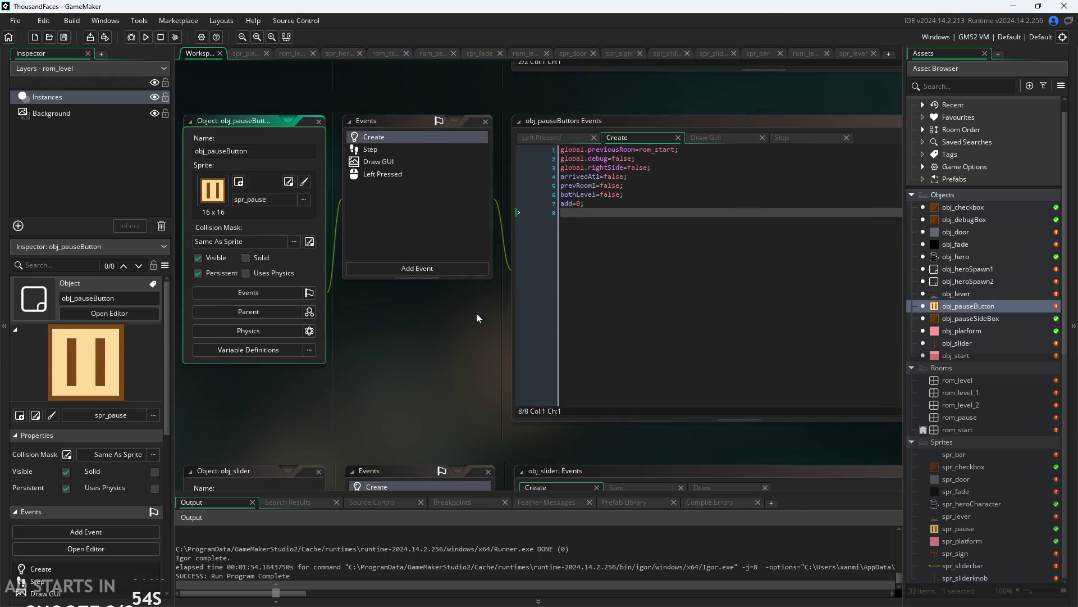
left_click(511, 151)
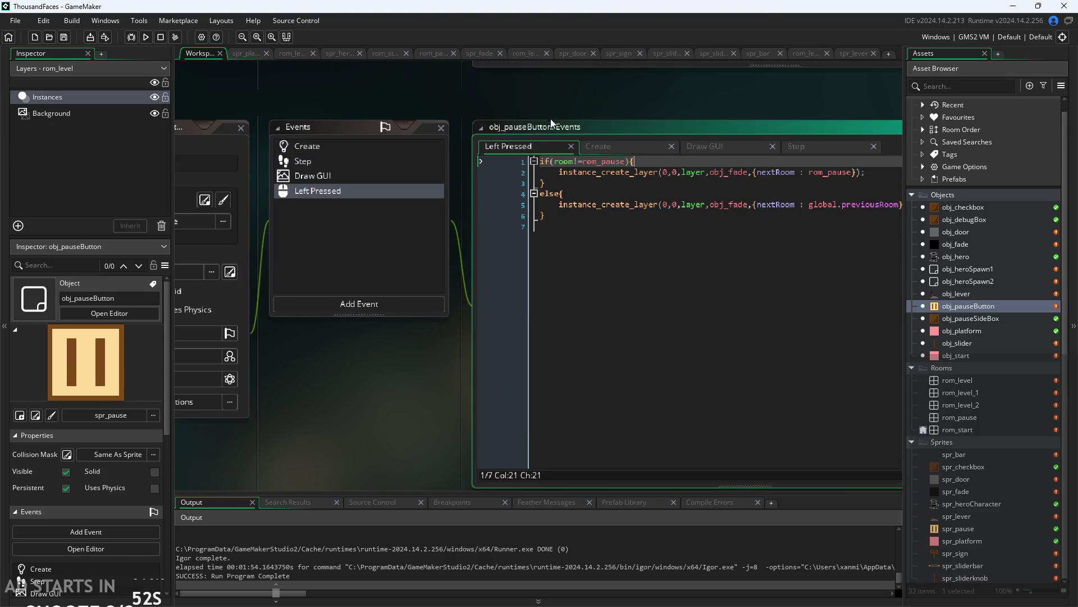
left_click(145, 37)
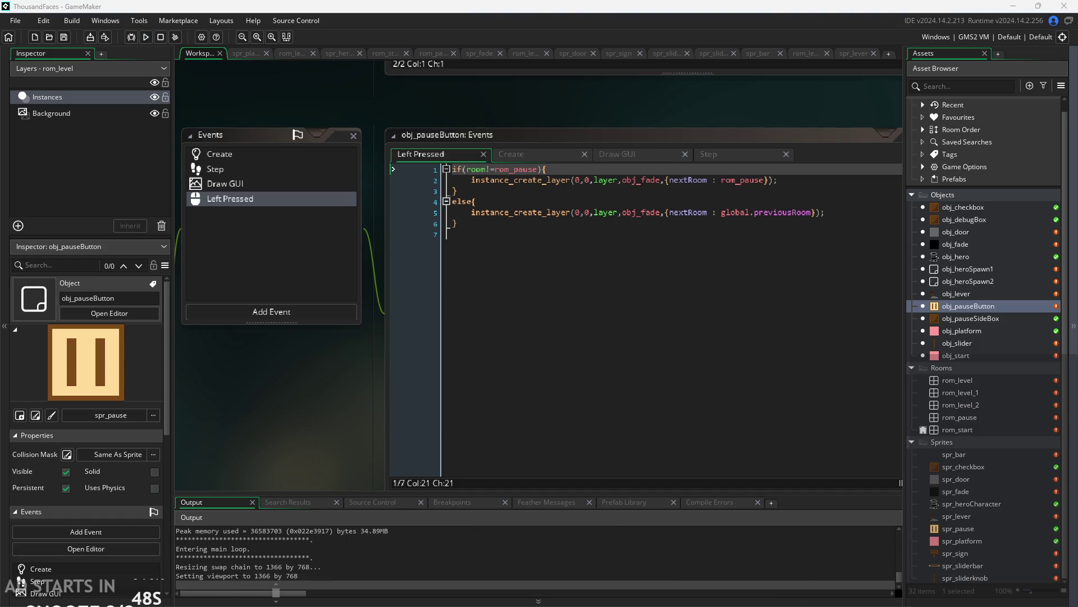
left_click(454, 188)
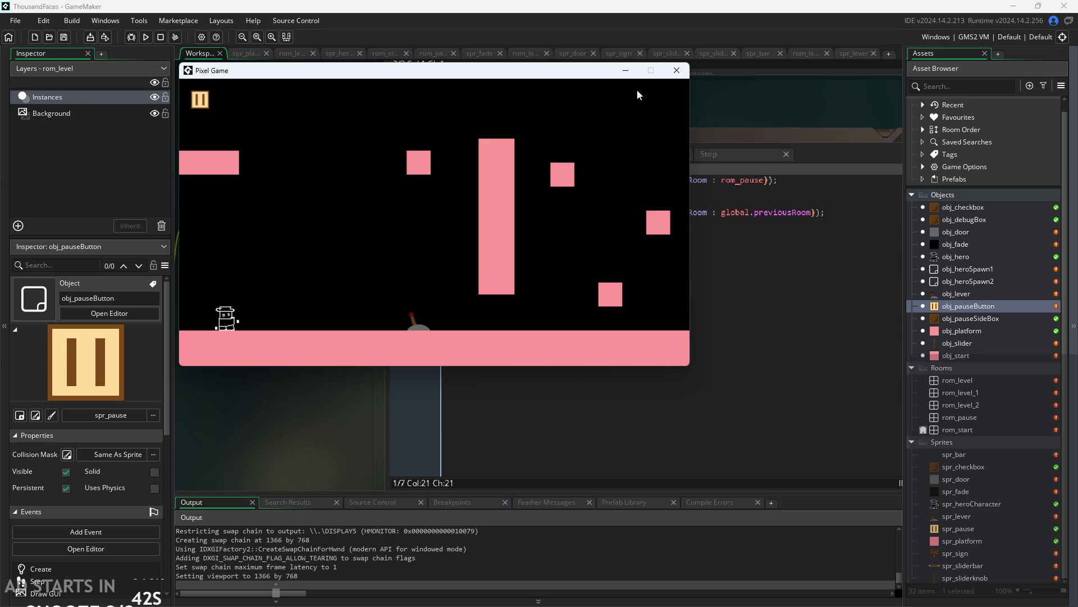
left_click(676, 71)
scroll(561, 247, "down", 2)
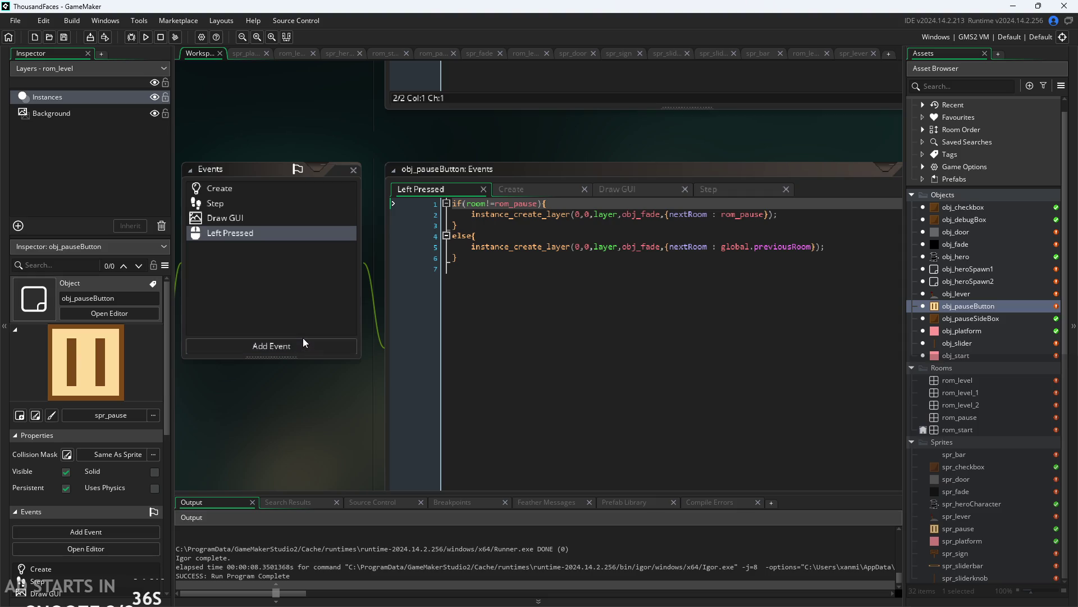
Cut the Left Pressed code and paste it into a new if(mouse_check_button_pressed(1)){…} block in Step.
left_click_drag(638, 277, 190, 167)
key("ctrl+c")
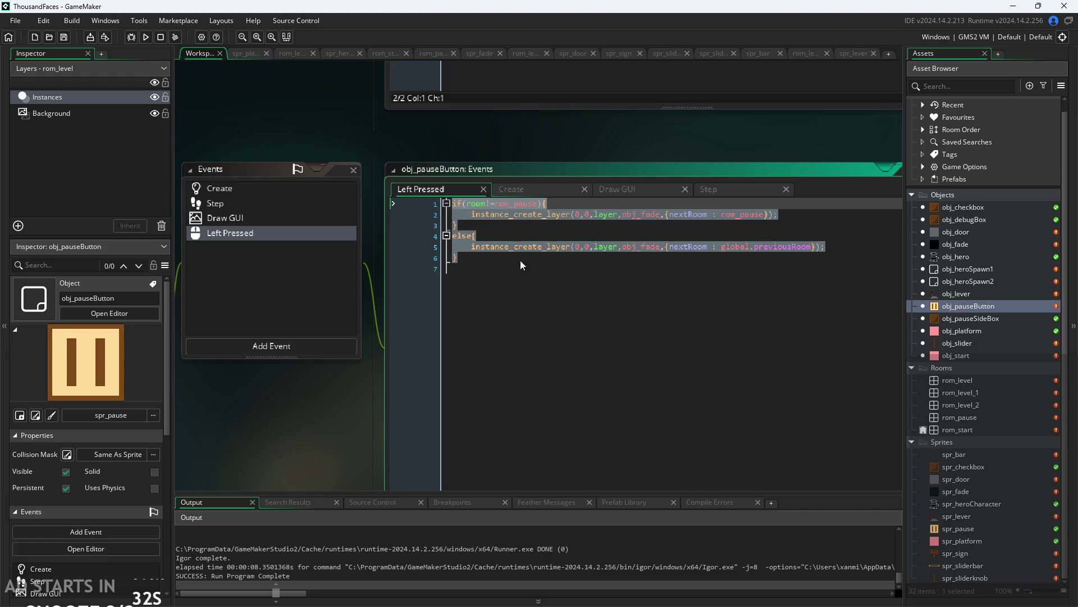
key("Delete")
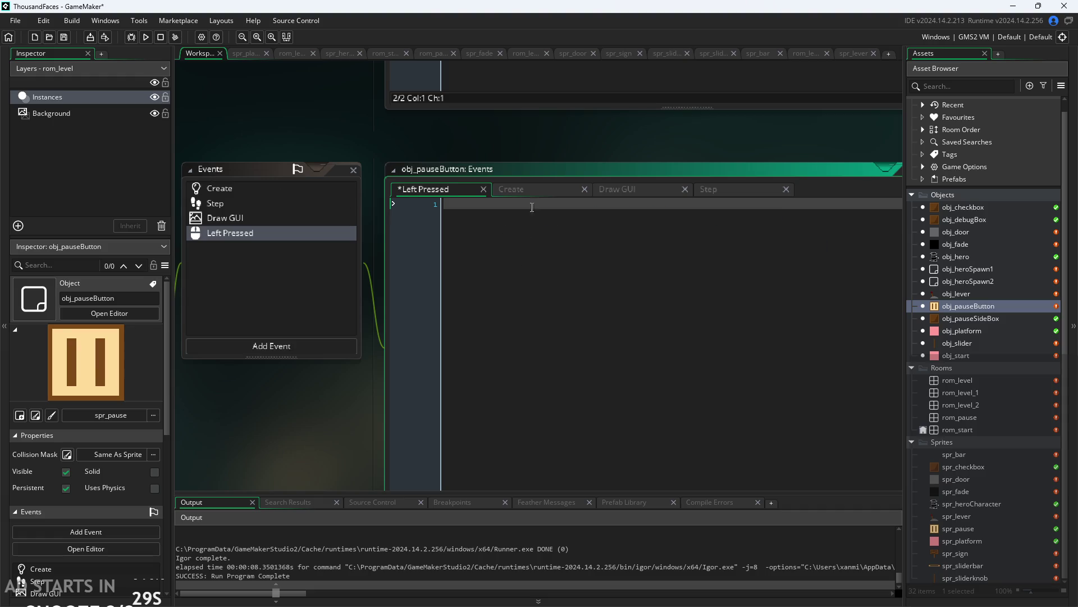
left_click(703, 194)
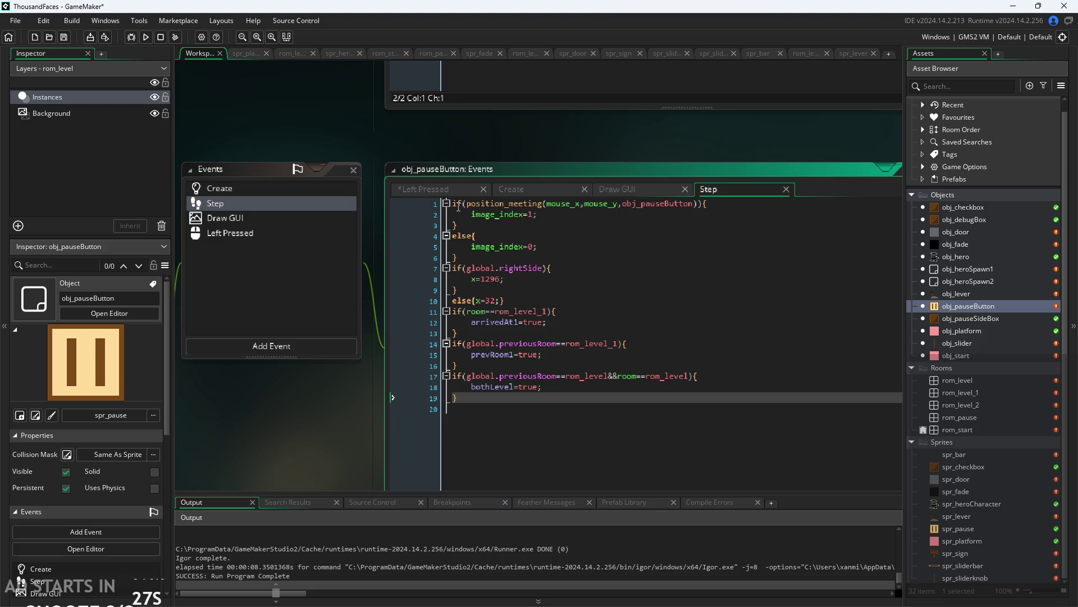
left_click(459, 208)
key("Return")
key("Return")
key("Up")
key("Up")
type("if(")
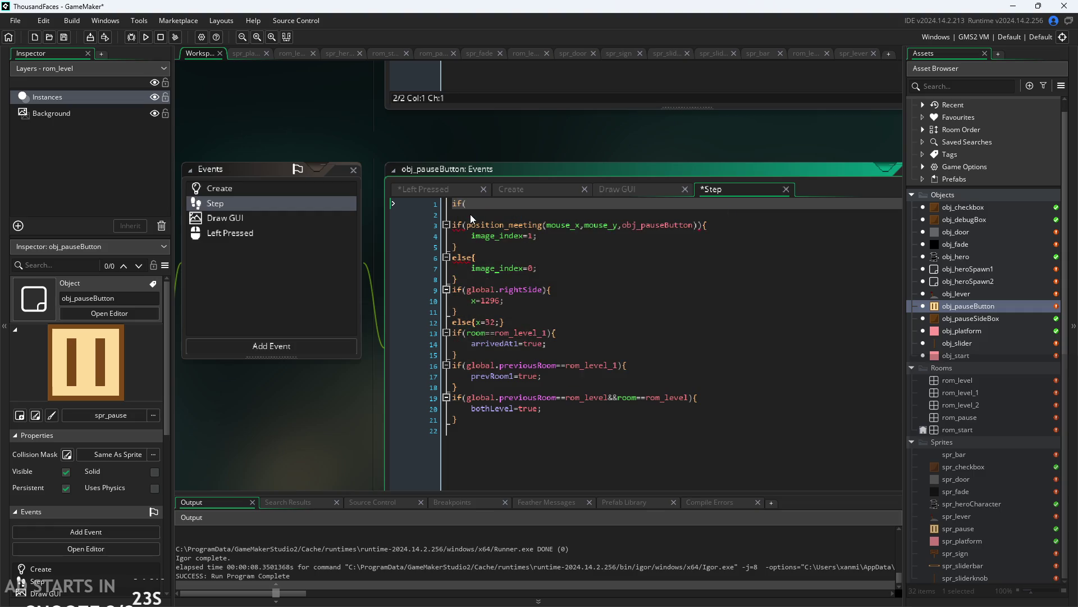
type("mouse")
key("Down")
key("Return")
type("1))")
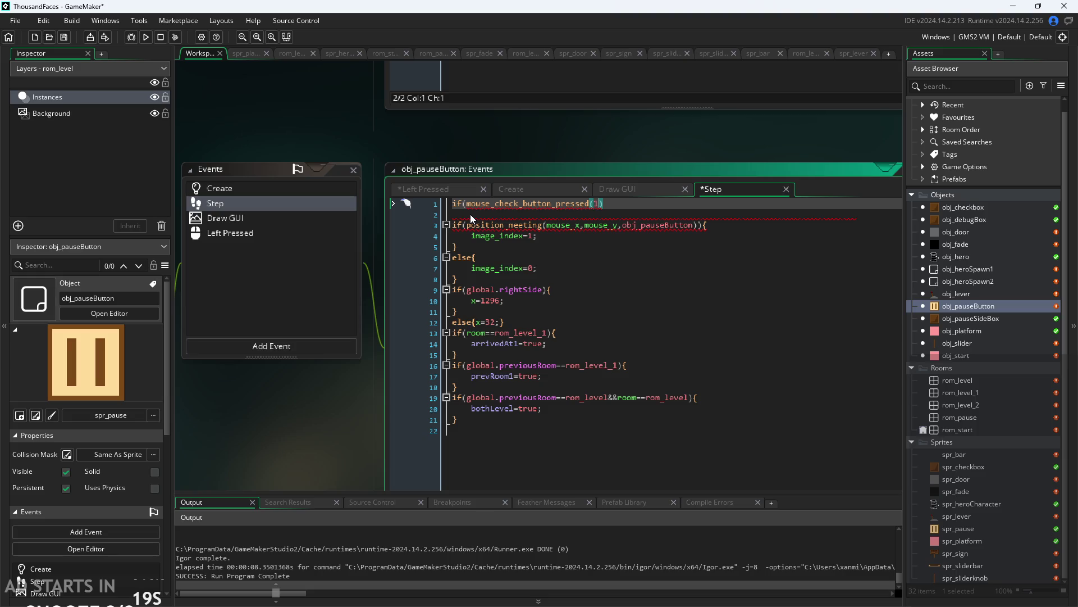
type("{")
key("Return")
key("ctrl+v")
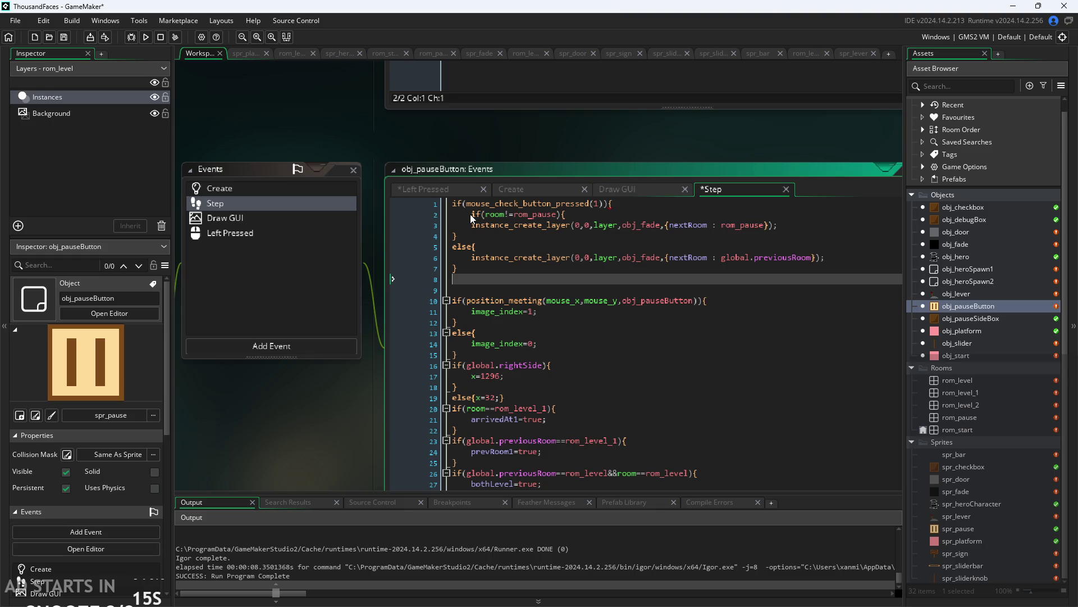
type("}")
Indent the pasted pause-toggle lines one level inside the if block.
key("Up")
key("shift+Up")
key("shift+Up")
key("shift+Up")
key("Tab")
left_click(461, 231)
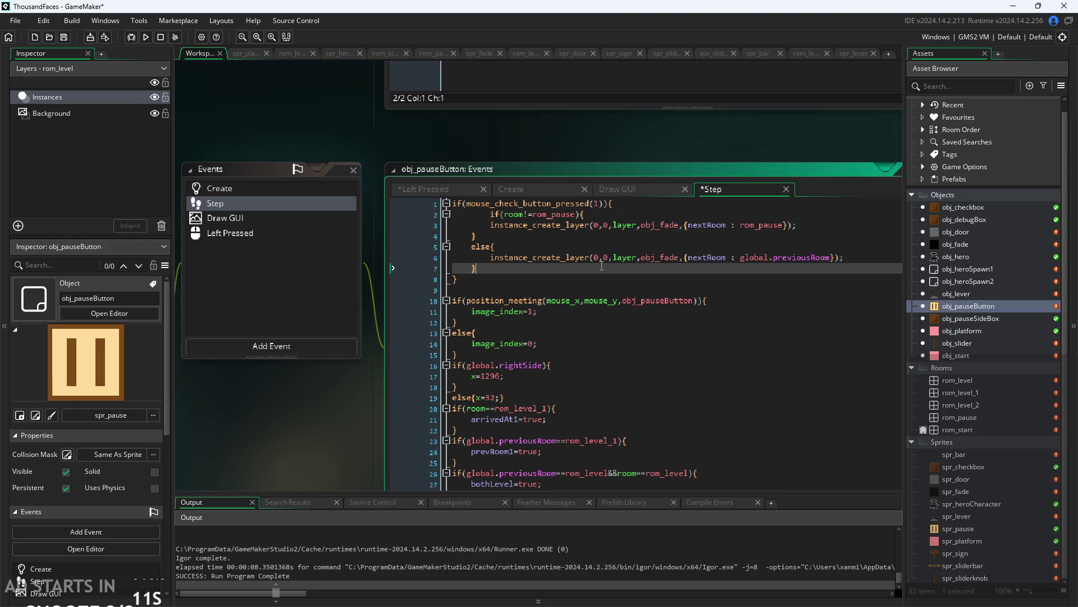
left_click(597, 279)
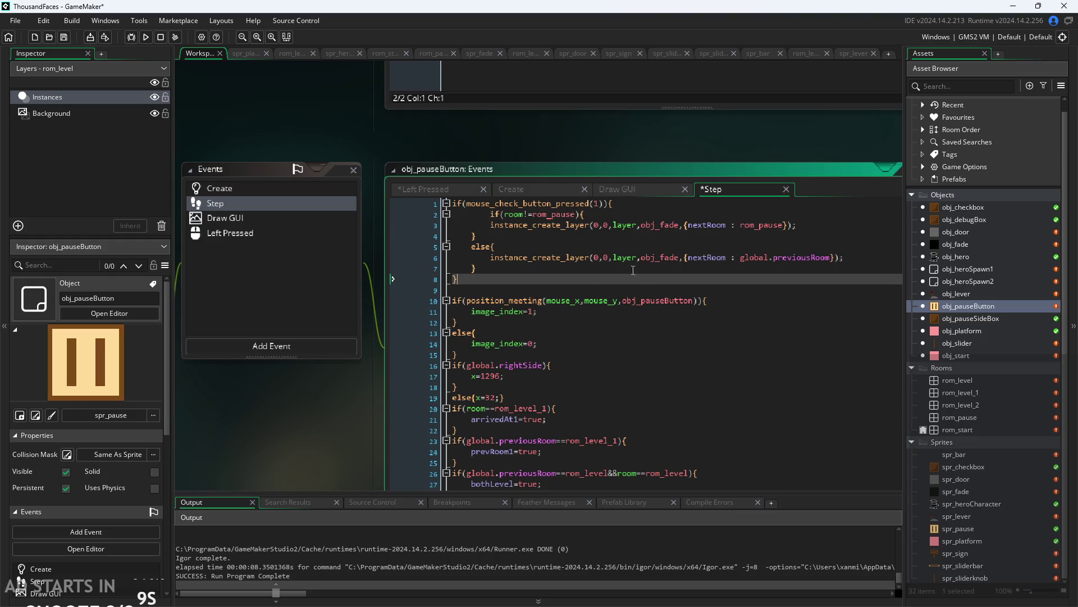
Delete the Left Pressed event from obj_pauseButton.
left_click(459, 190)
right_click(290, 234)
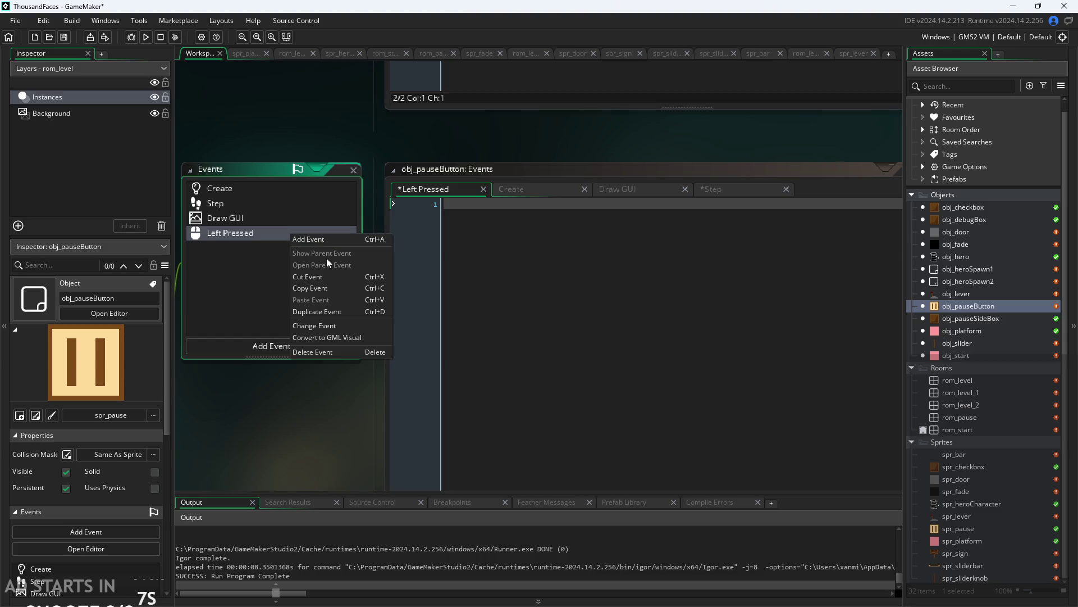
left_click(329, 350)
left_click(584, 330)
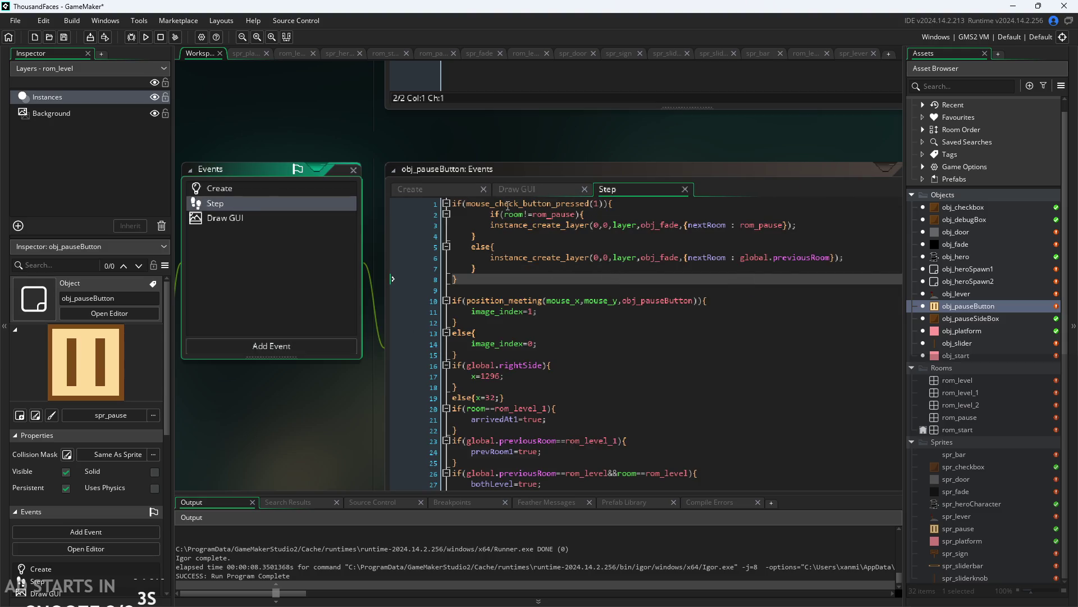
Add ||keyboard_check(vk_escape) to the if condition and save the Step code.
left_click(606, 203)
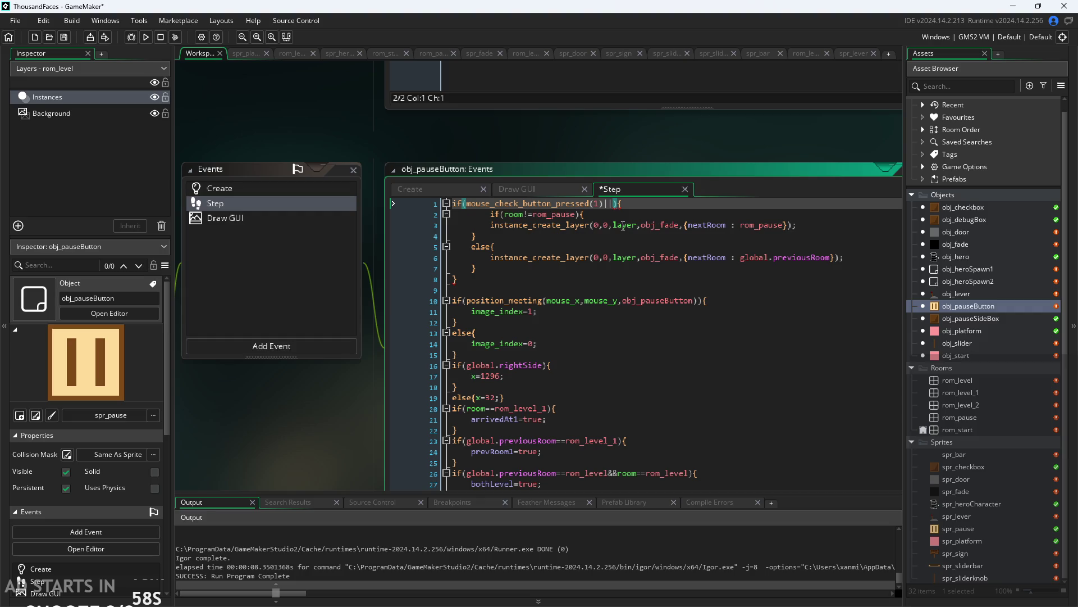
type("keyboar")
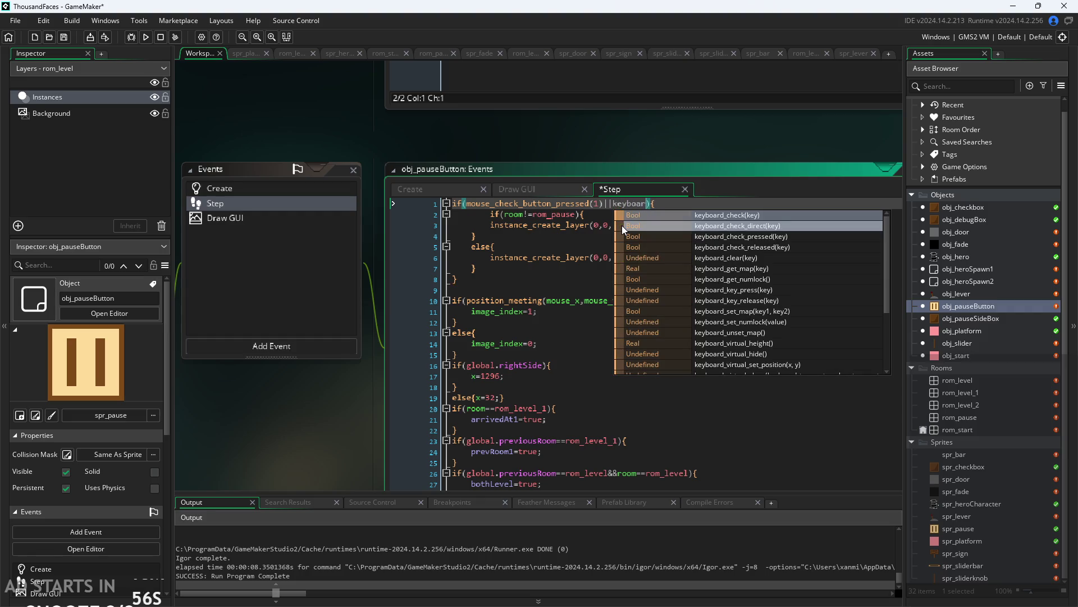
key("Return")
type("vk_e")
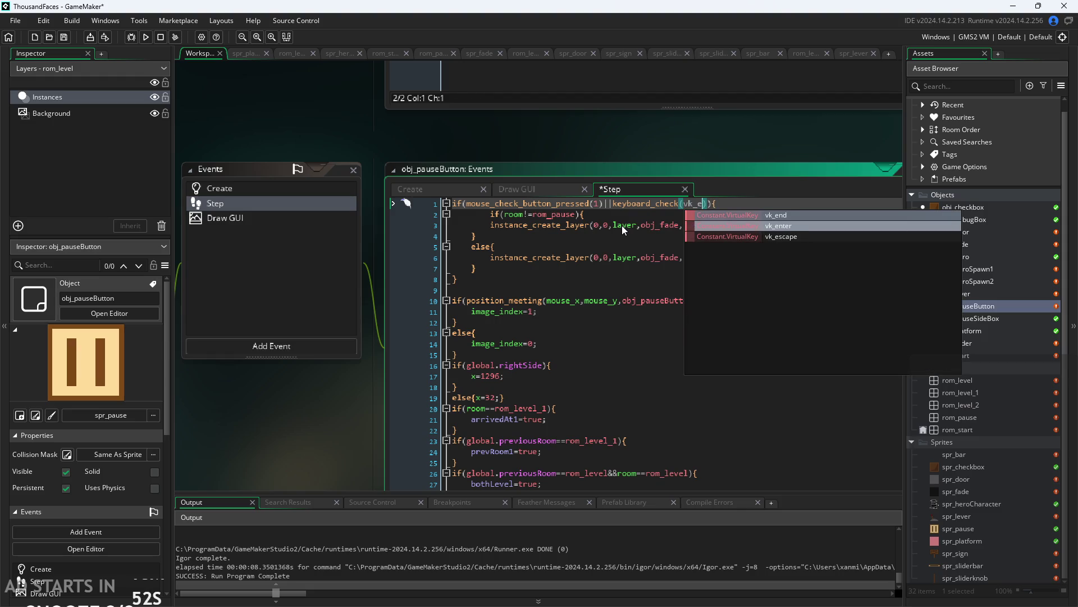
left_click(709, 237)
key("ctrl+s")
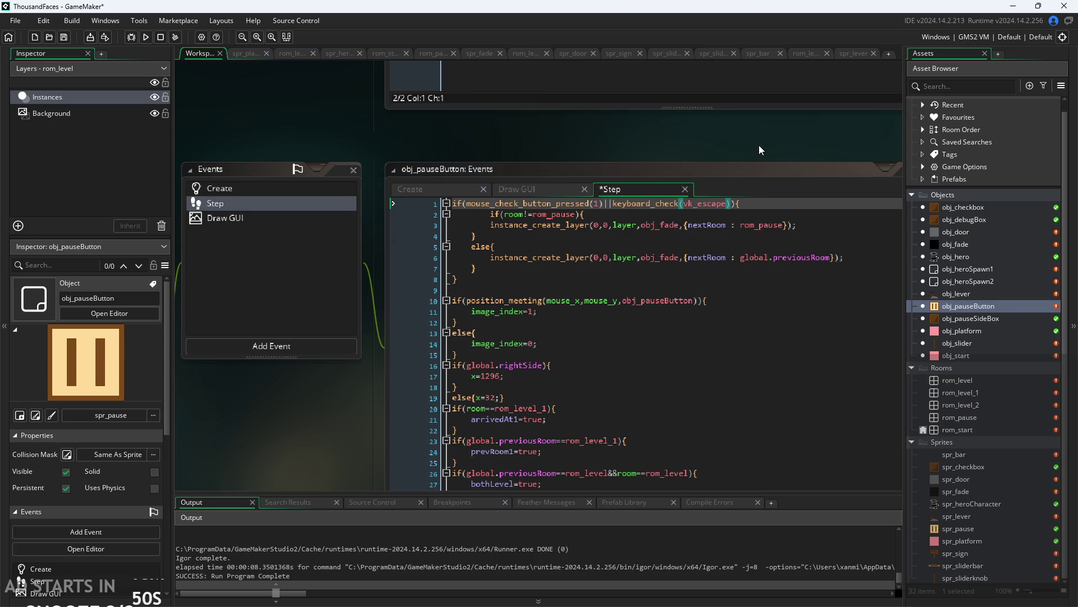
Test-run the game, pausing twice with the pause icon and resuming with Escape, then close it.
left_click(287, 200)
left_click(145, 36)
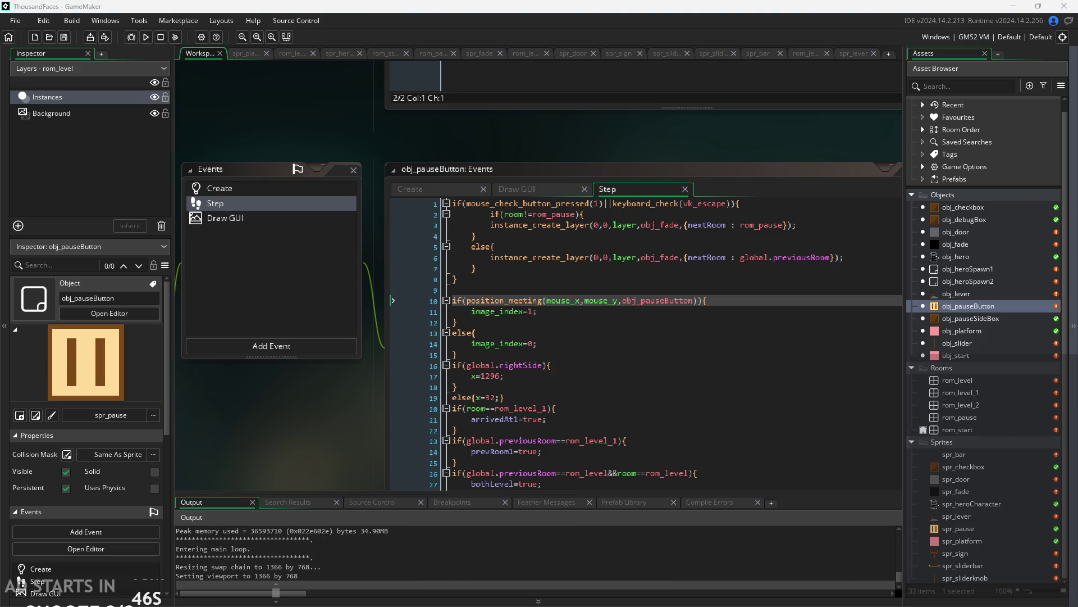
left_click(394, 253)
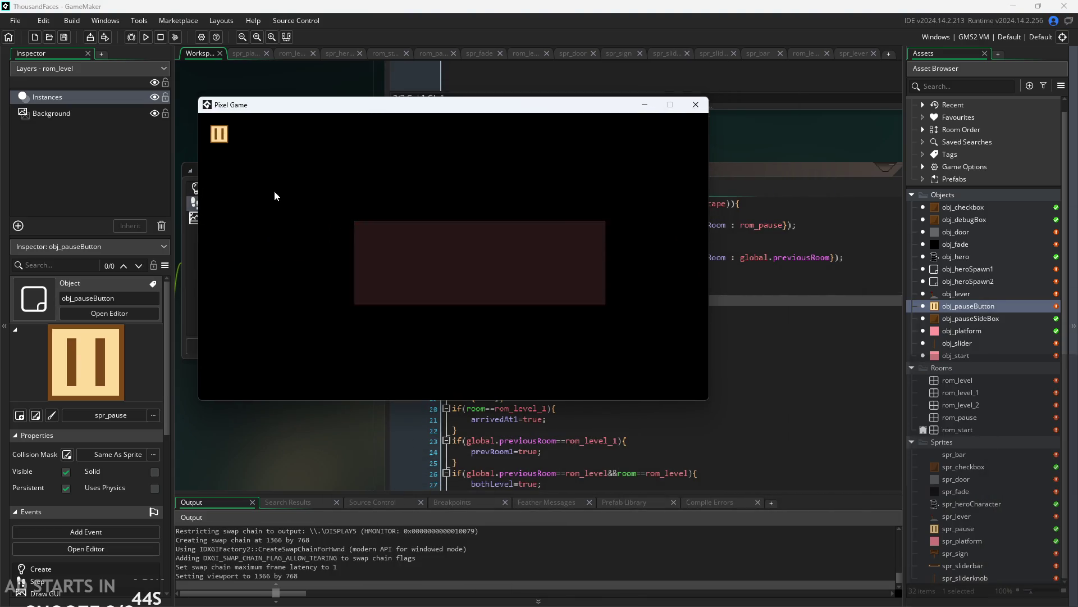
left_click(219, 135)
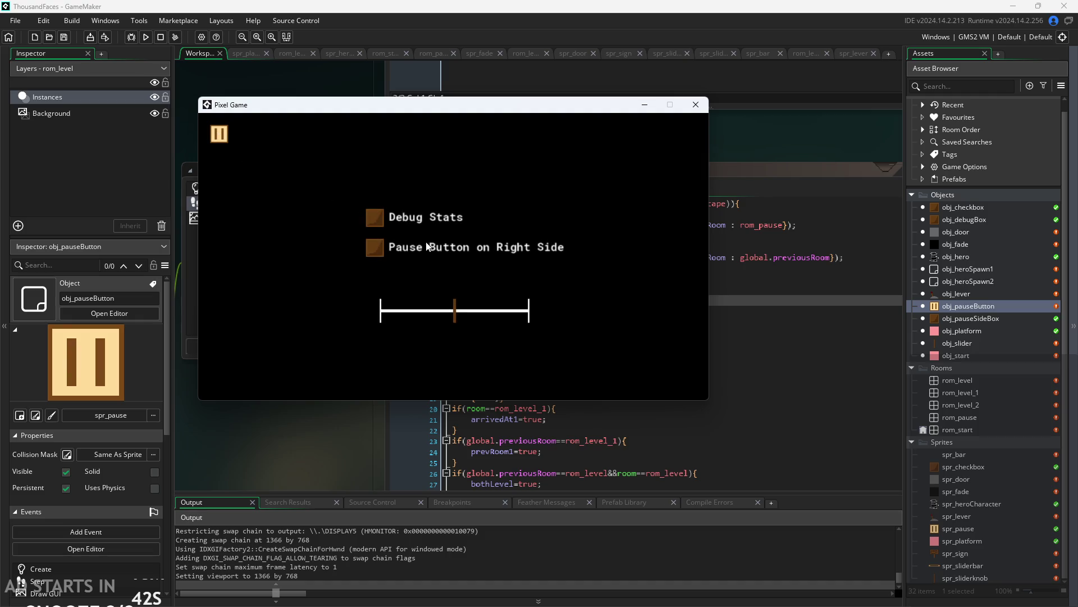
key("Escape")
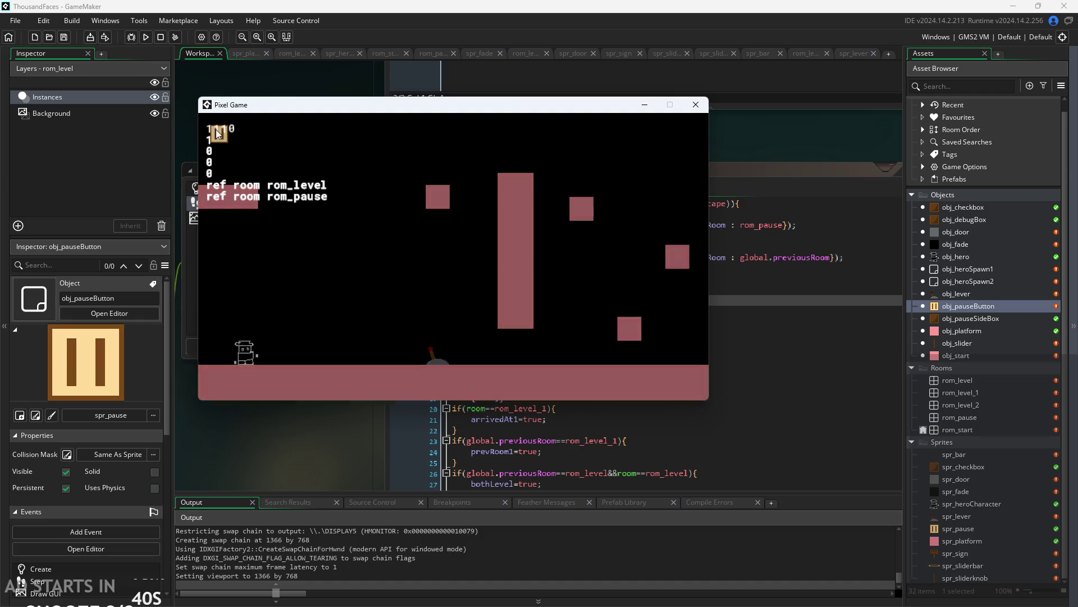
left_click(216, 130)
key("Escape")
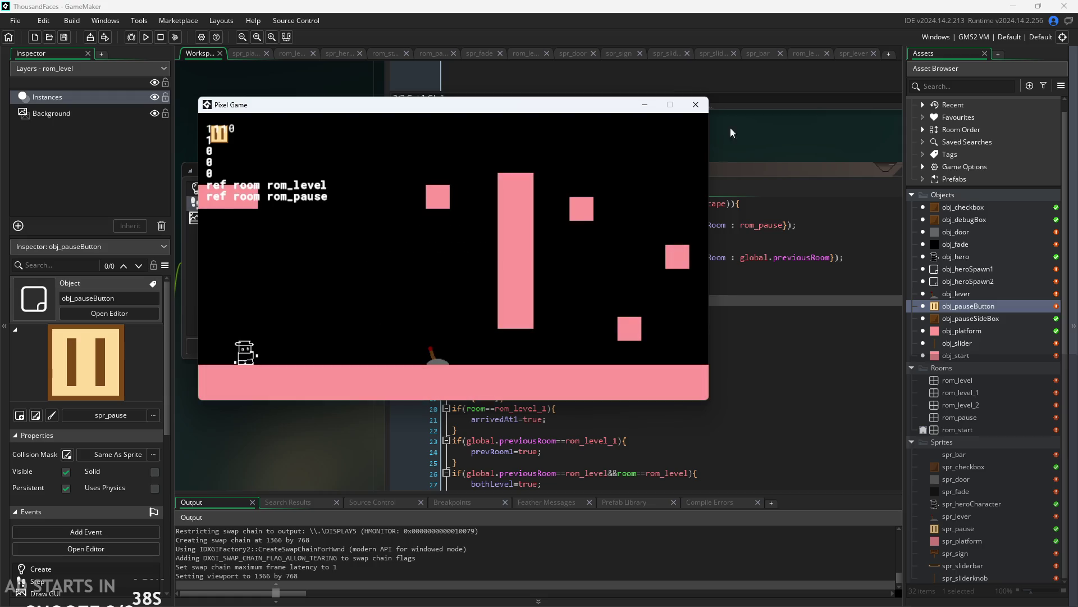
key("alt+F4")
Back in the Step code, place the cursor in line 1's first condition.
scroll(524, 383, "down", 1)
scroll(510, 386, "up", 1)
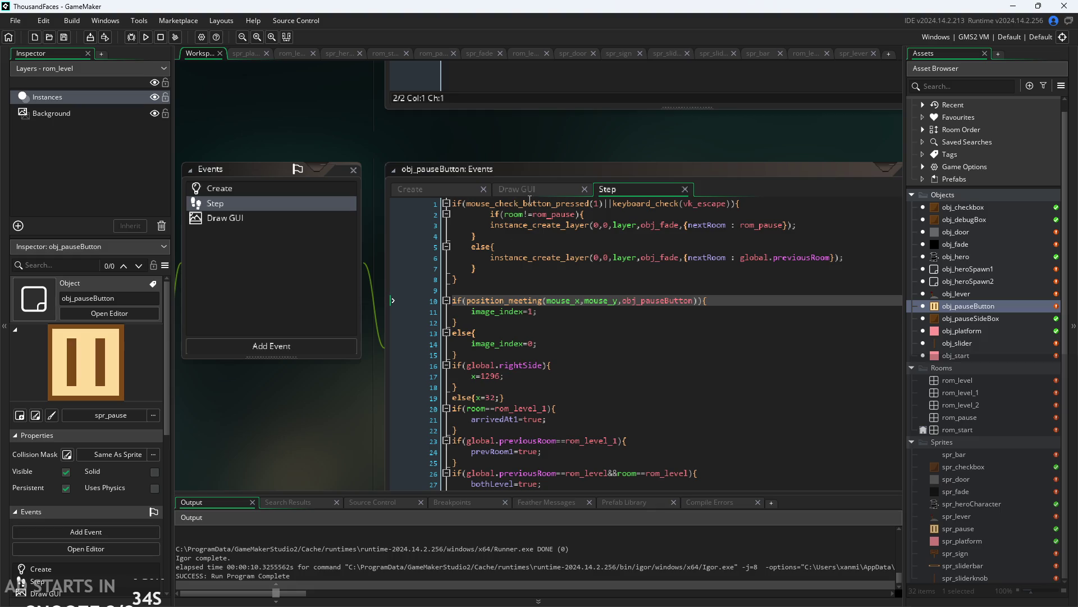
left_click(587, 204)
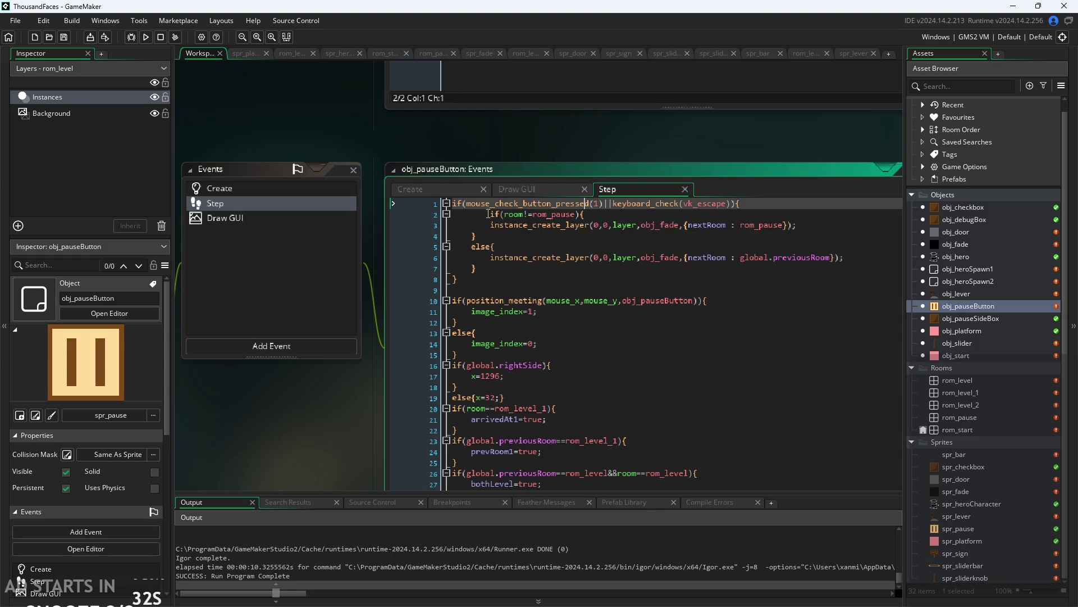
Append &&position_meeting(mouse_x,mouse_y,obj_pauseButton), taken from line 10, to line 1's click check and save.
left_click(467, 203)
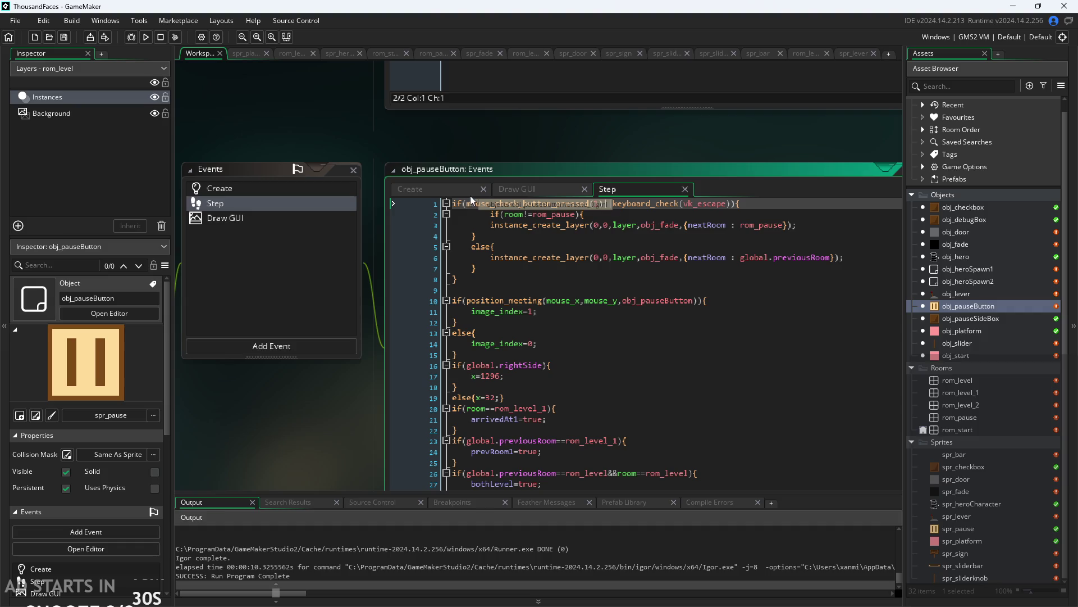
type("(1")
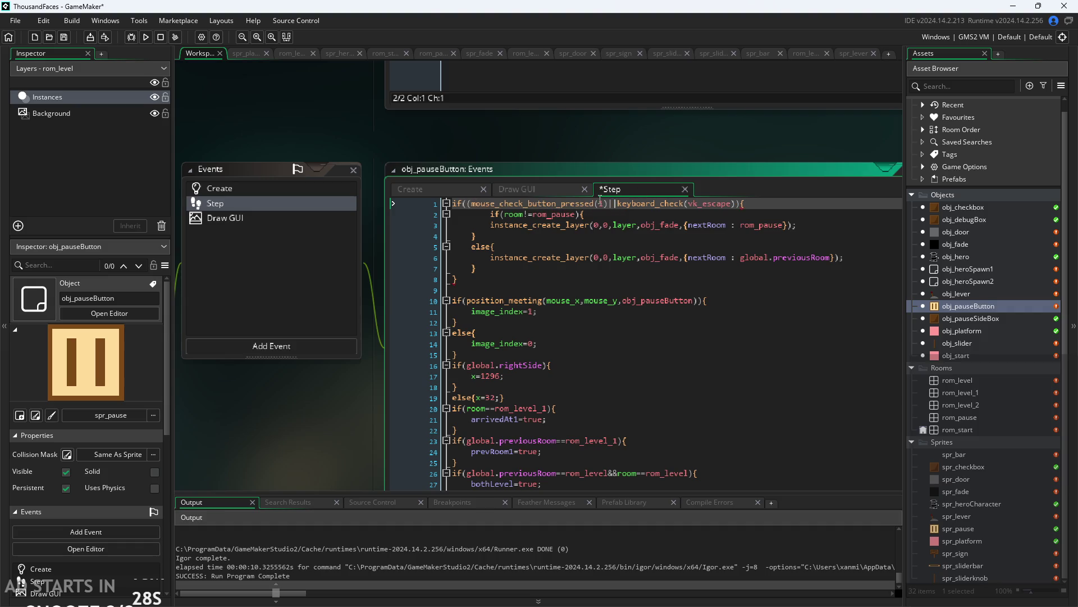
type(")")
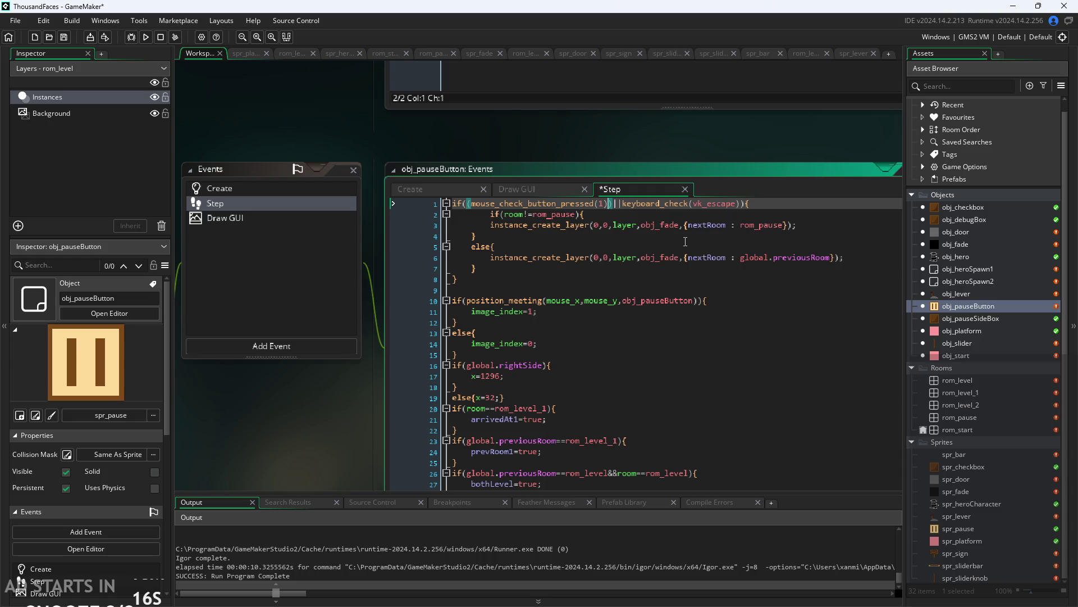
type("&&")
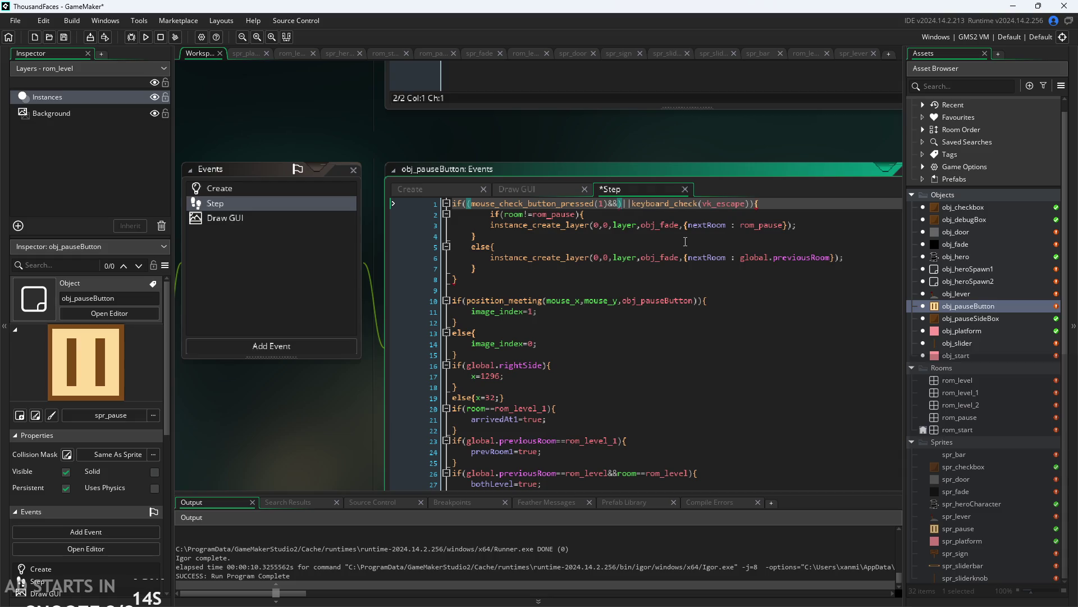
type("position")
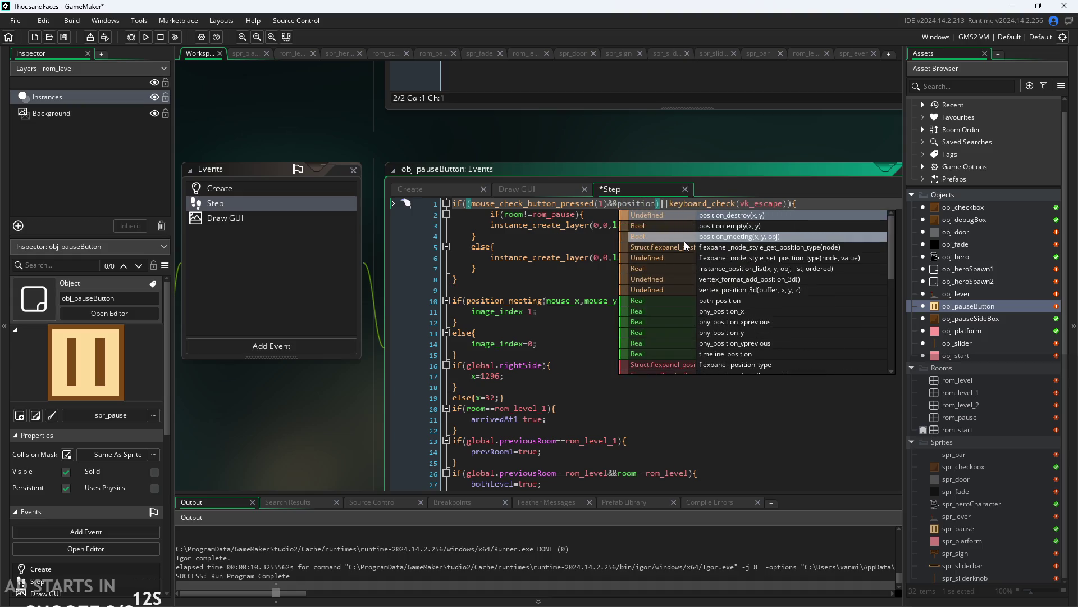
key("ctrl+z")
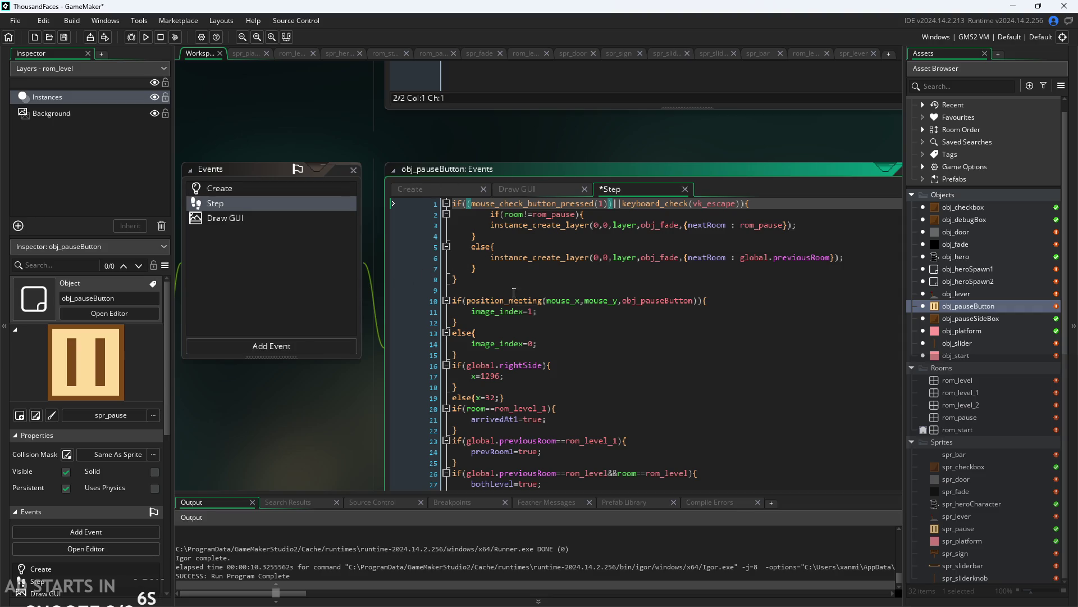
left_click_drag(466, 301, 694, 301)
key("ctrl+c")
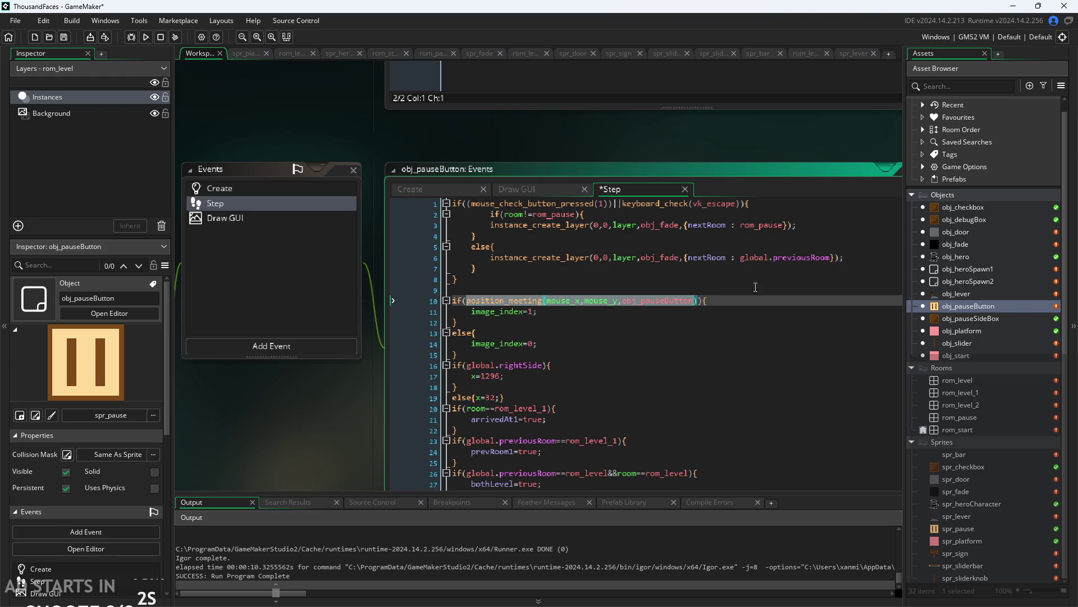
left_click(611, 203)
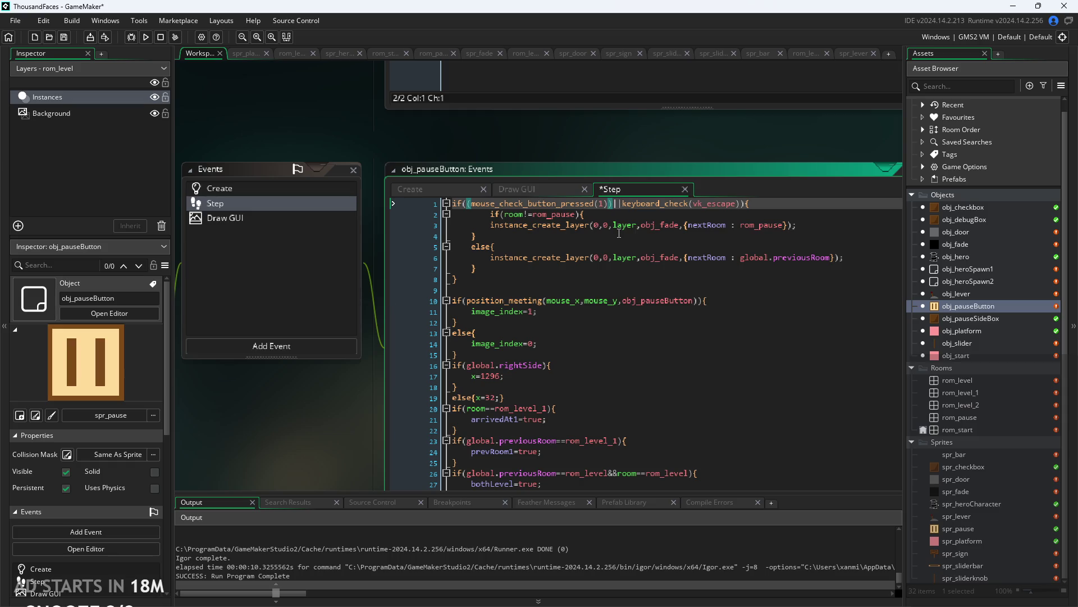
type("&&")
key("ctrl+v")
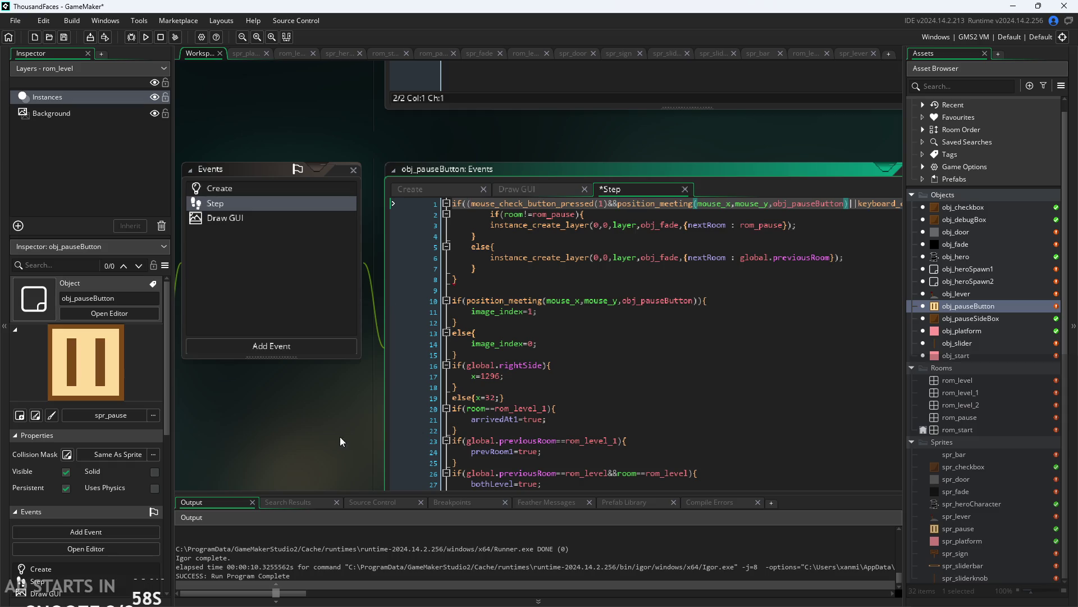
key("ctrl+s")
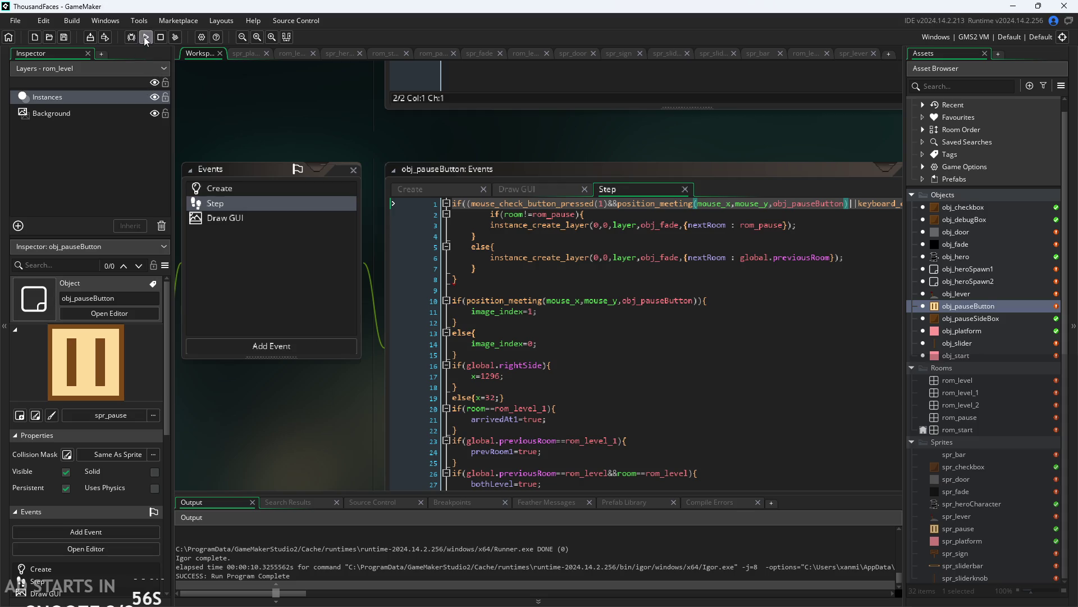
Run the build, locate the compile error, and add the missing ')' at the end of line 1, then save.
left_click(145, 37)
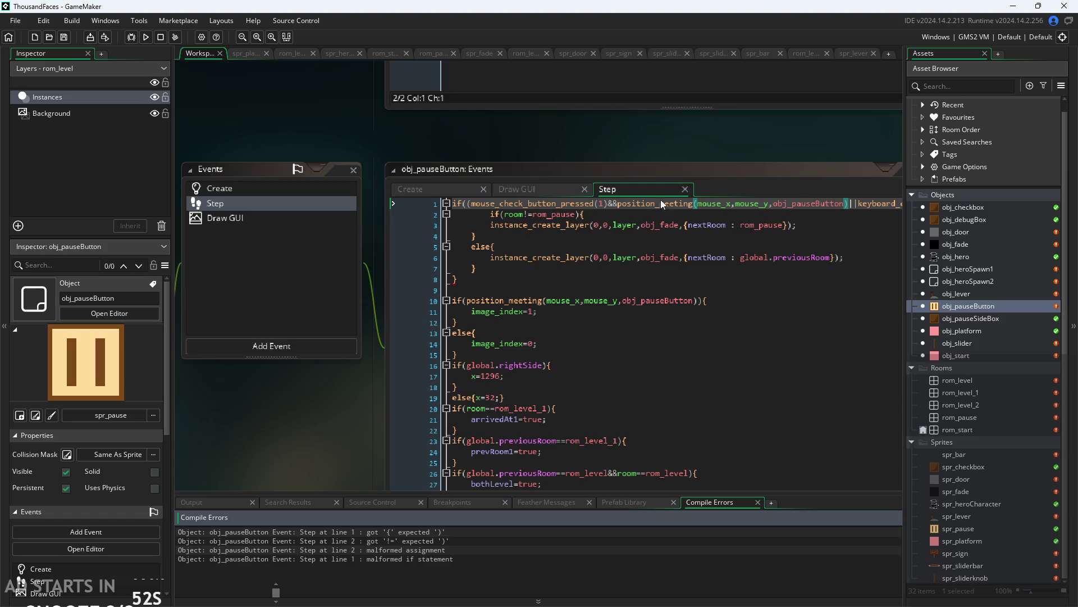
left_click(849, 218)
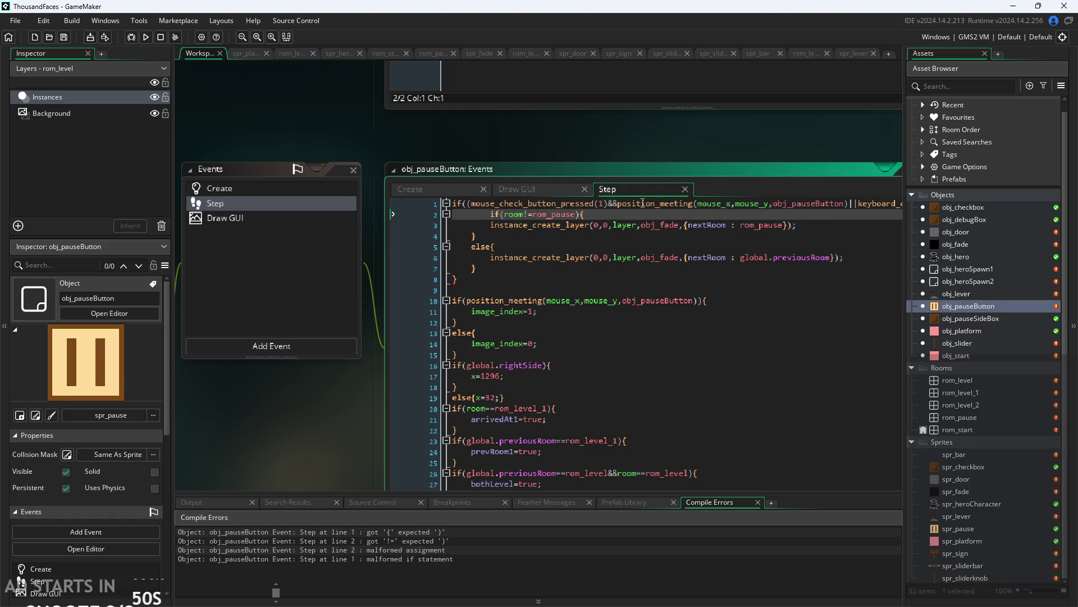
left_click_drag(342, 437, 206, 423)
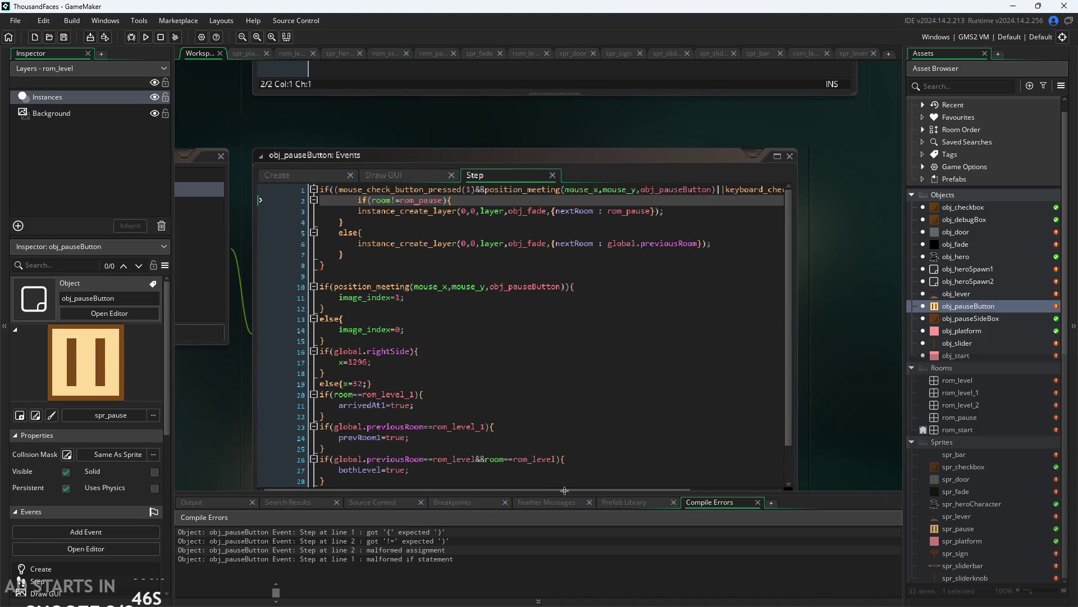
left_click_drag(564, 490, 703, 492)
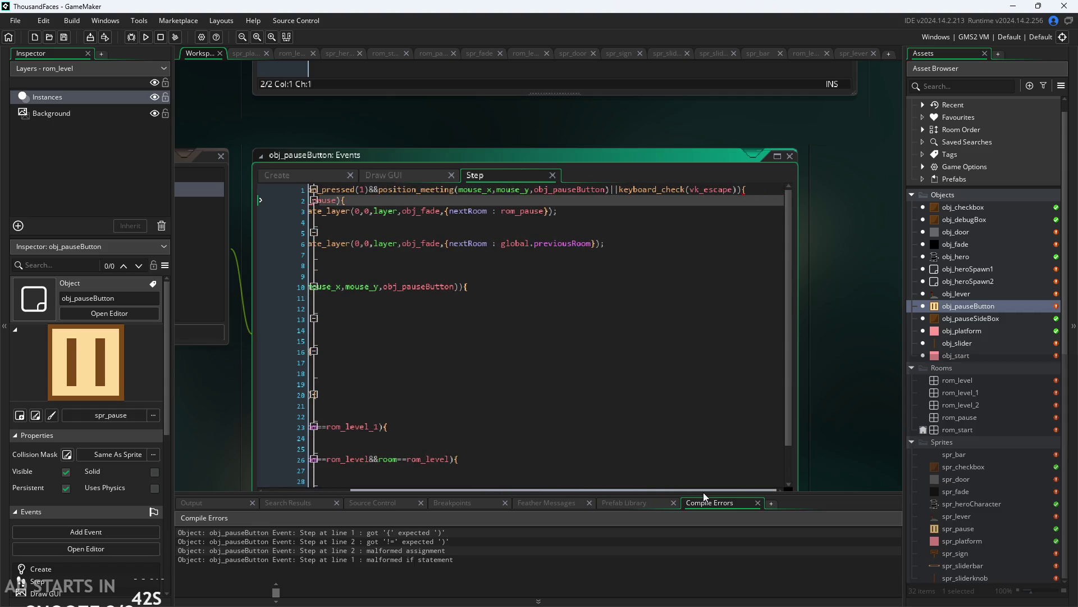
left_click(743, 191)
type(")")
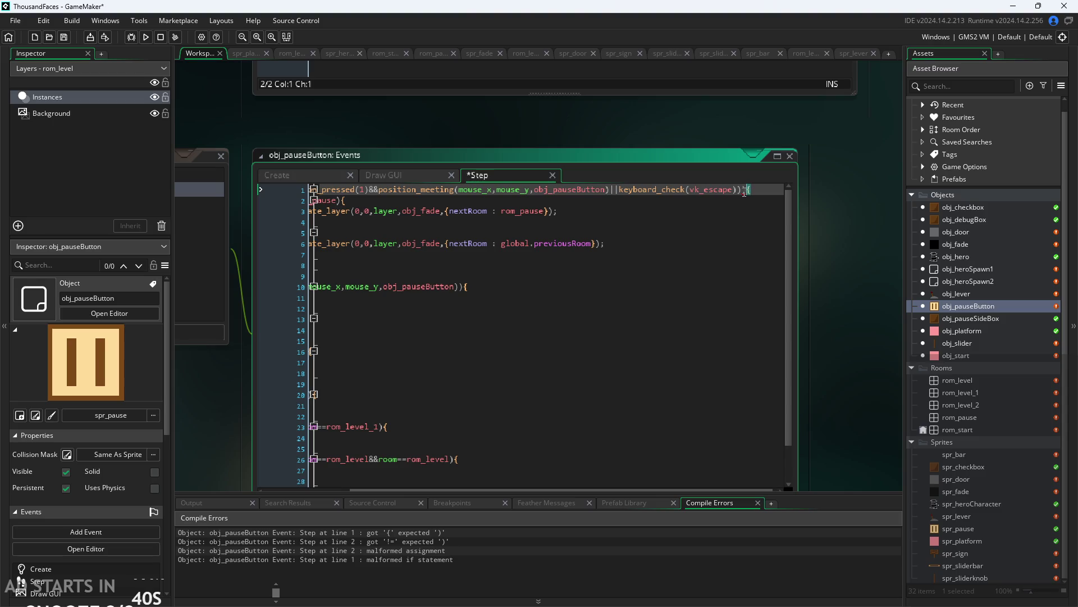
left_click(831, 188)
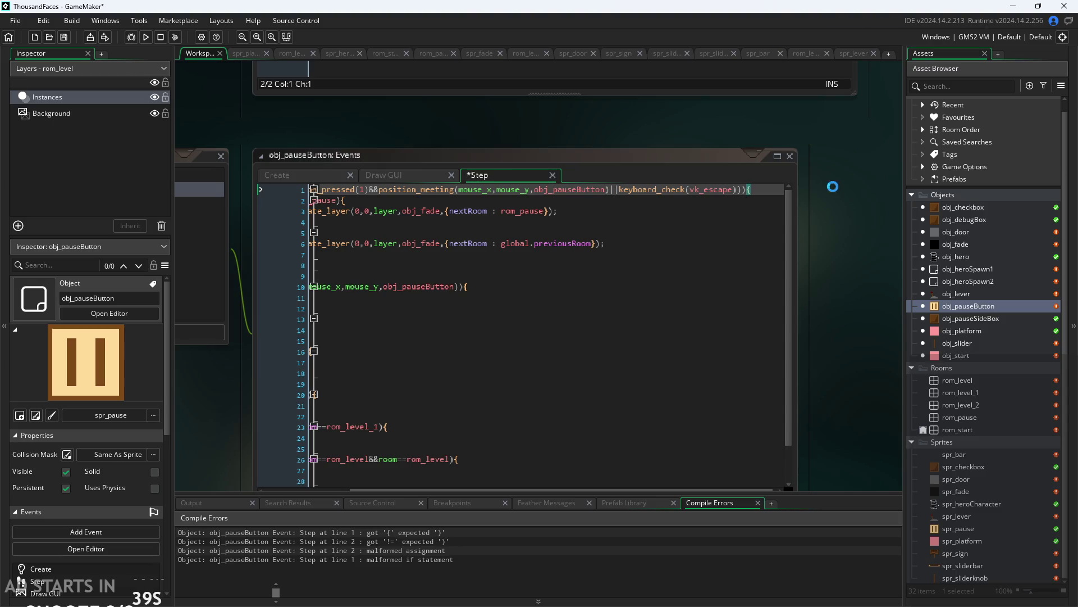
Run the game, pause via the icon, turn on Debug Stats and right-side icon, then toggle pause with Escape.
left_click(146, 36)
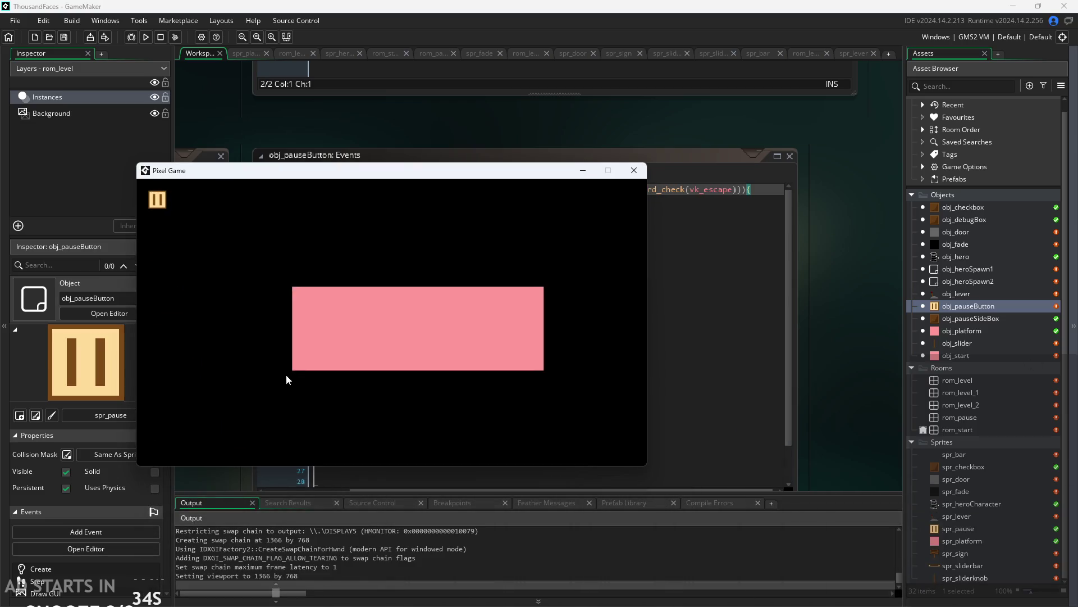
left_click(314, 312)
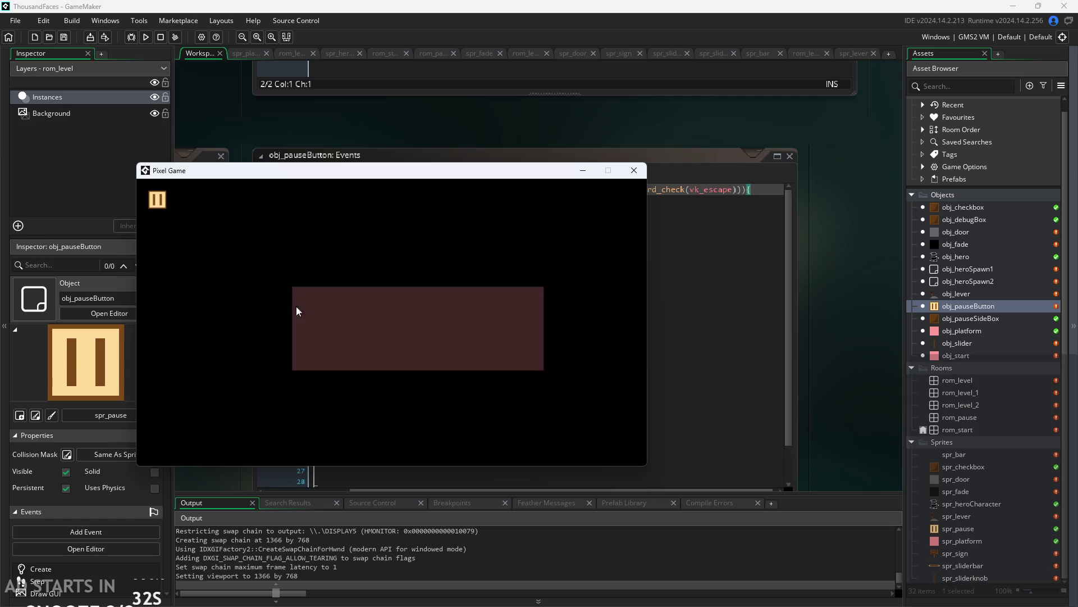
left_click(159, 203)
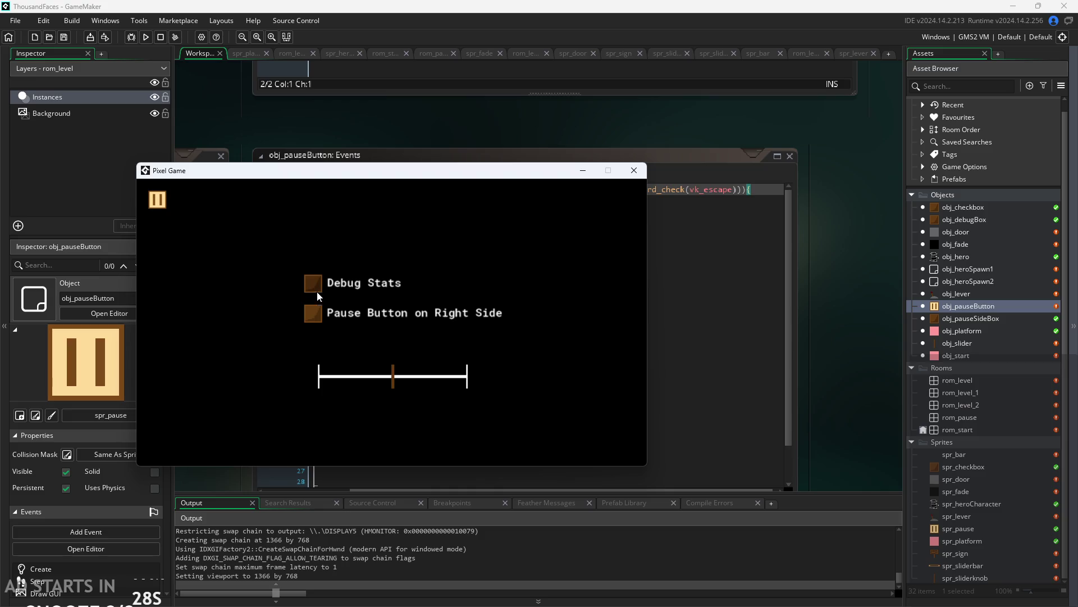
left_click(317, 288)
left_click(319, 314)
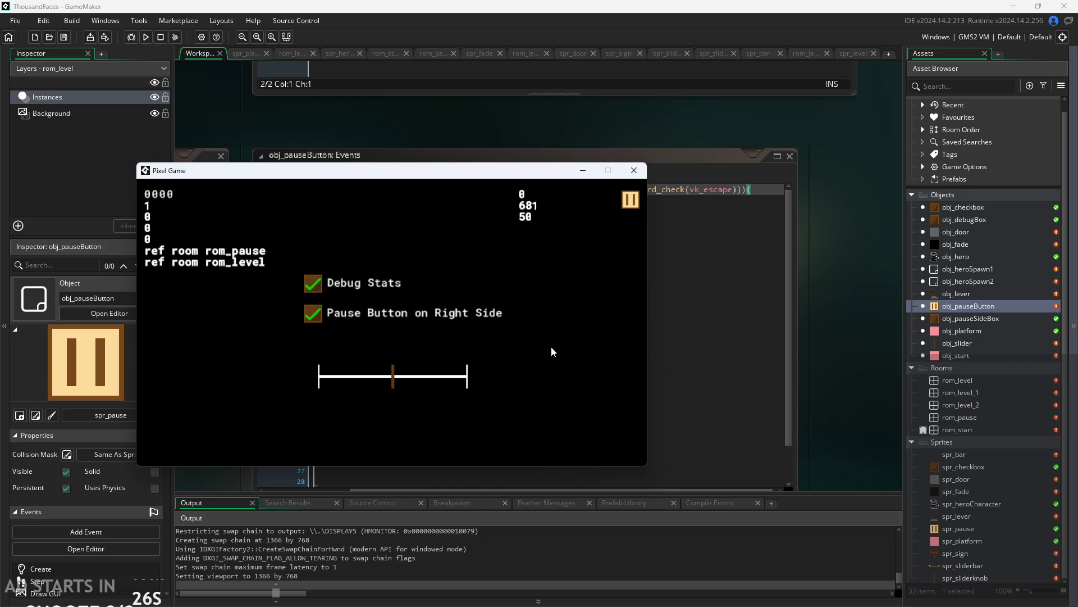
key("Escape")
key("Escape")
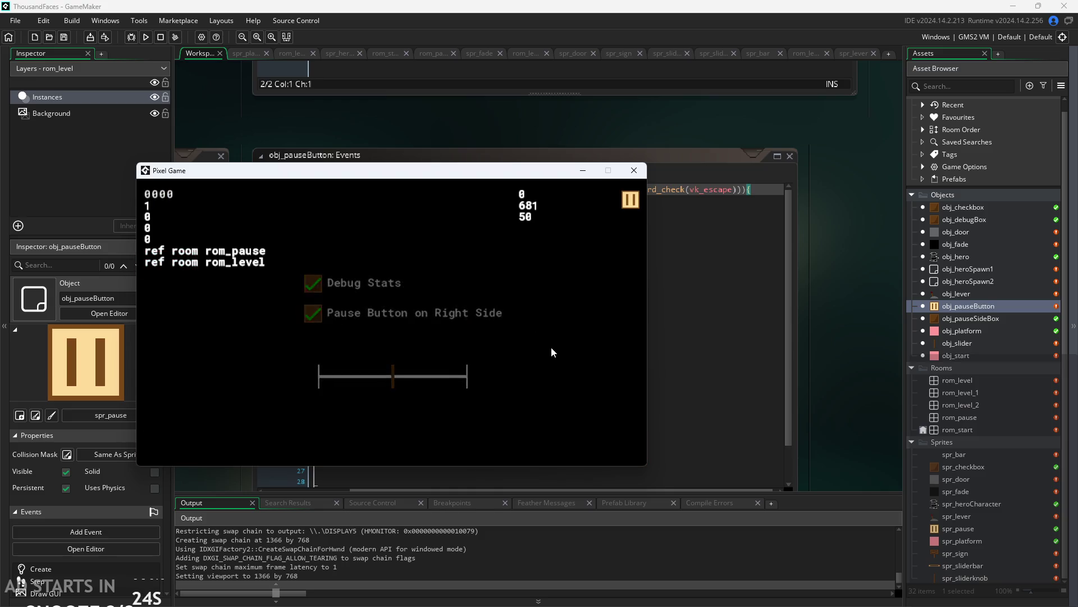
key("Escape")
key("Escape")
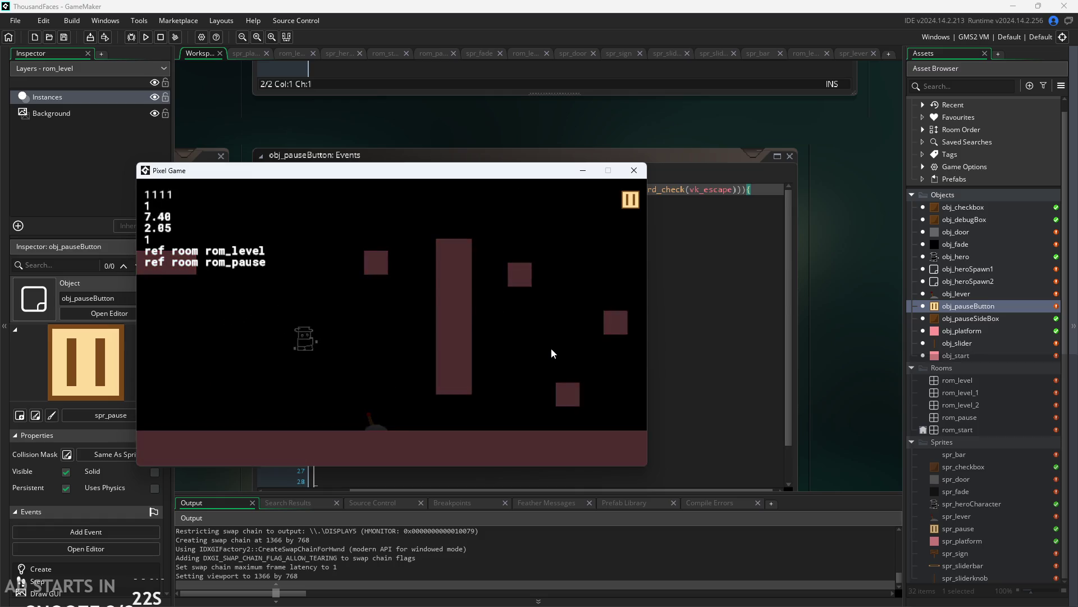
key("Escape")
Play rom_level, running the hero left and right and jumping across the platforms.
key("Right")
key("space")
key("Left")
key("space")
key("Right")
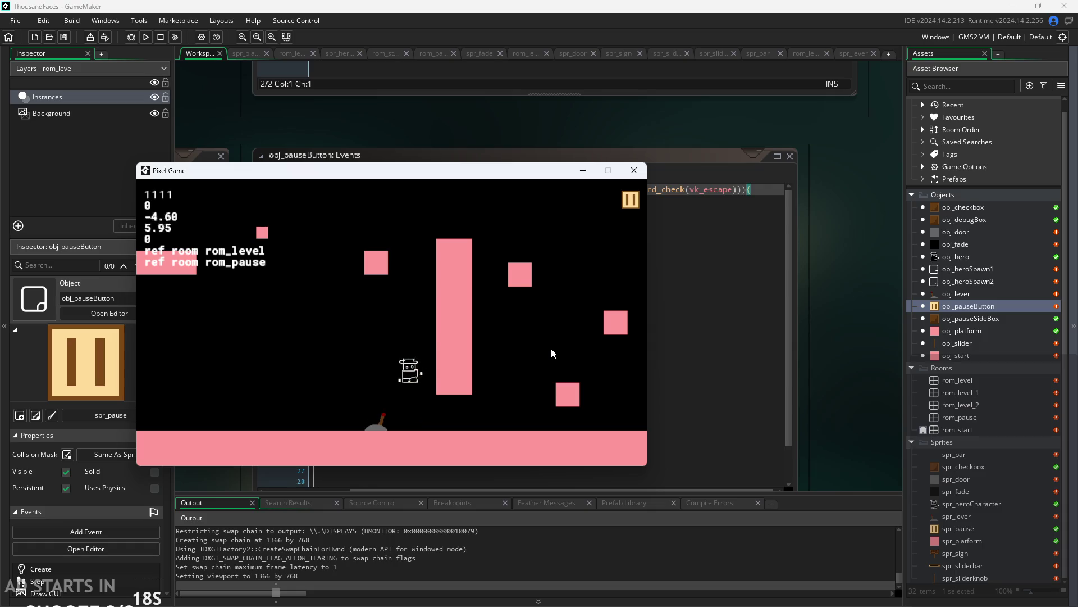
key("Left")
key("Right")
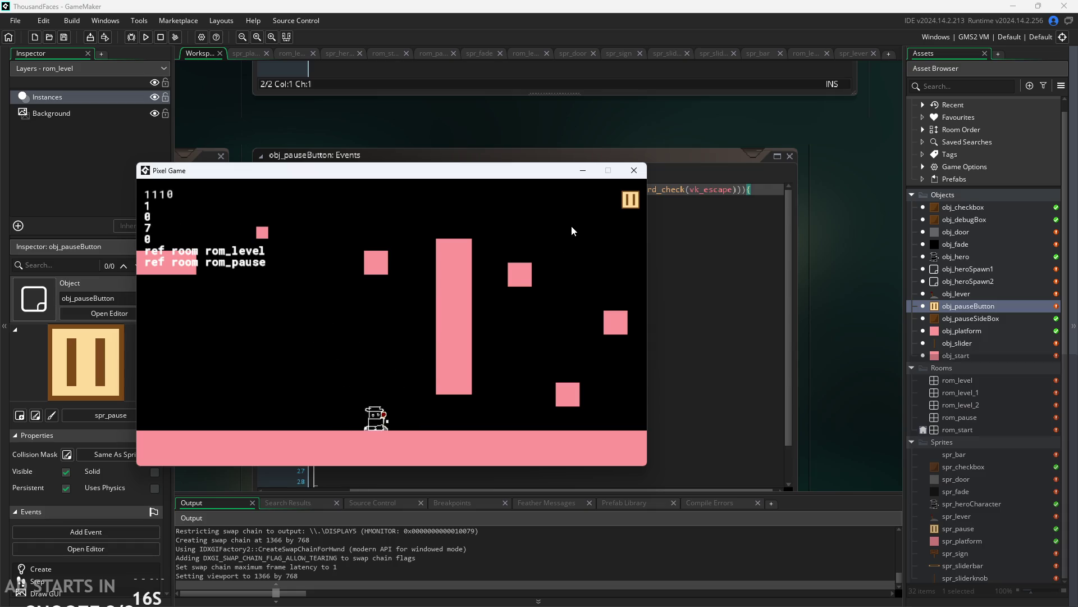
key("Left")
key("space")
key("Right")
key("space")
key("space")
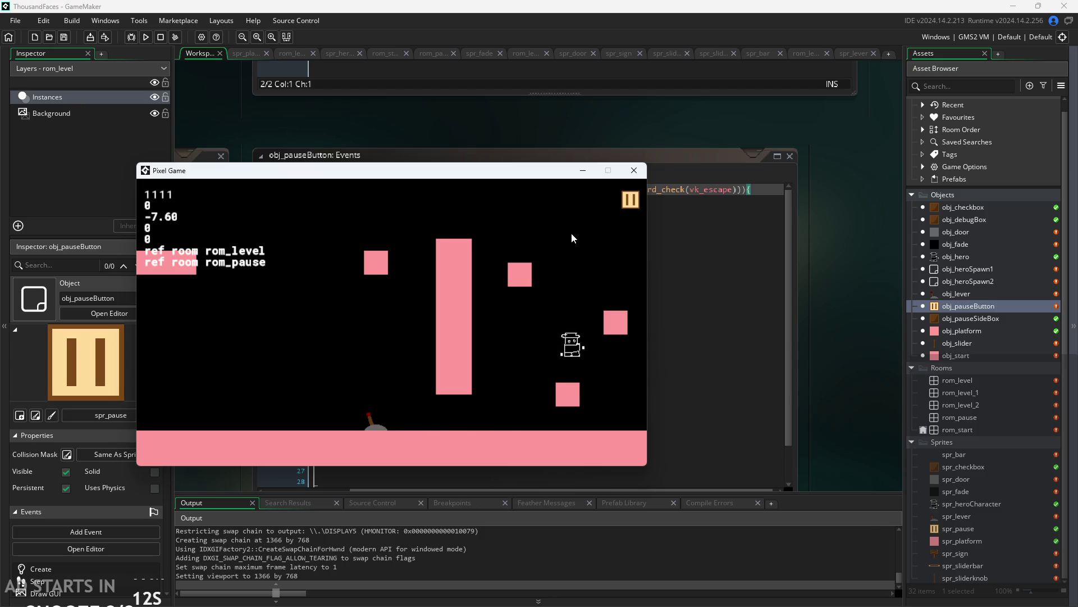
key("Left")
key("space")
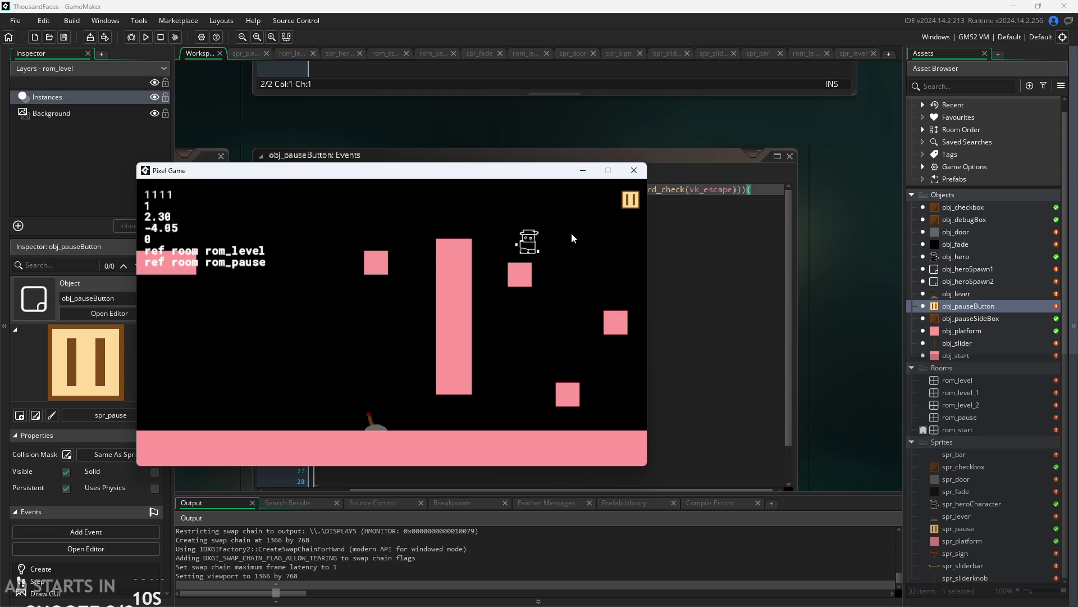
key("space")
key("Right")
key("space")
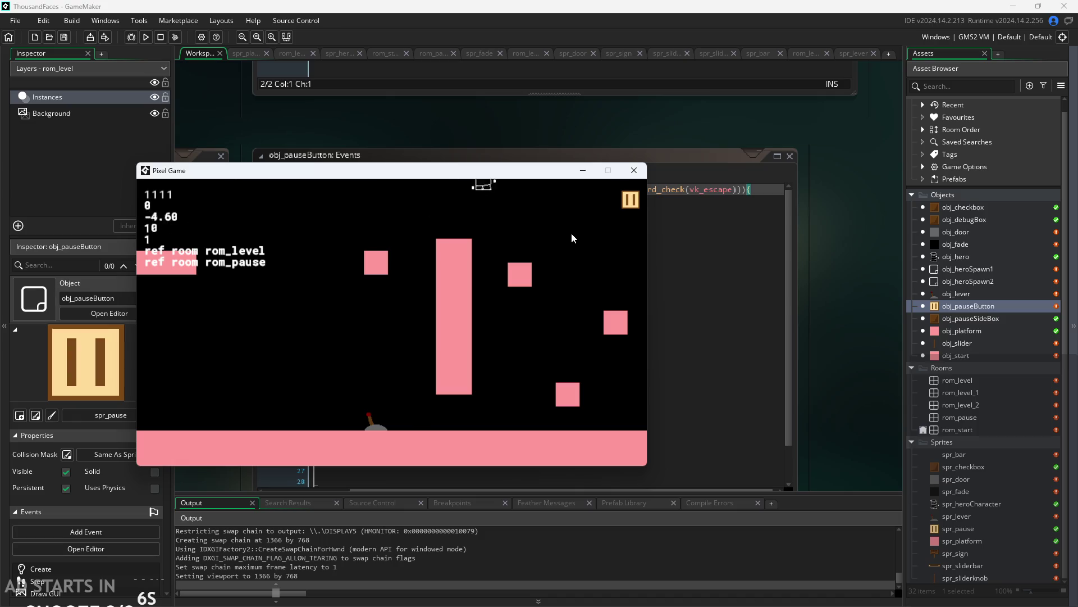
key("Left")
key("space")
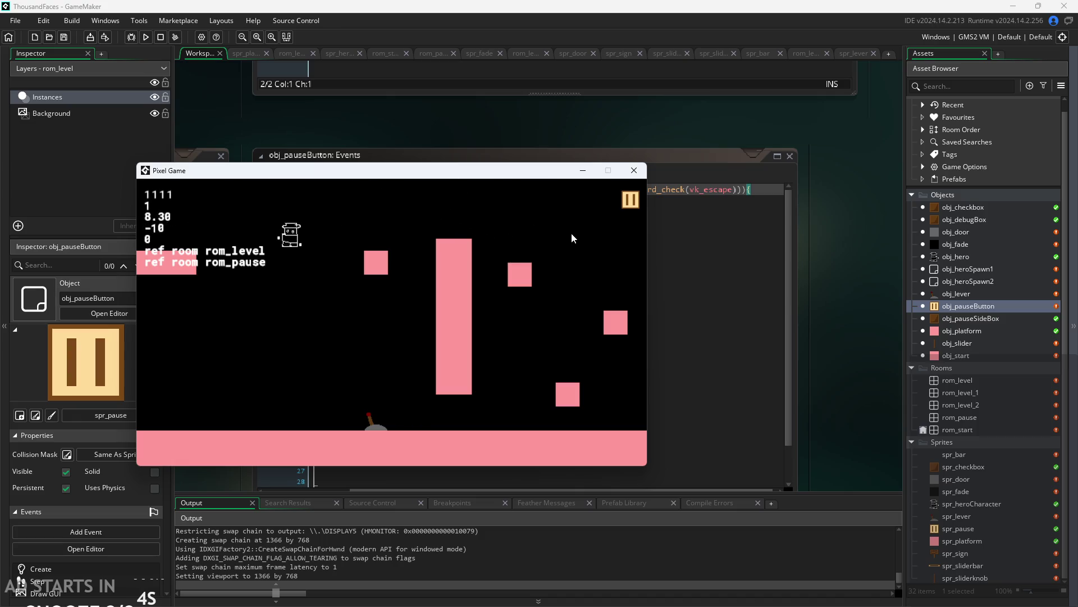
key("Right")
key("space")
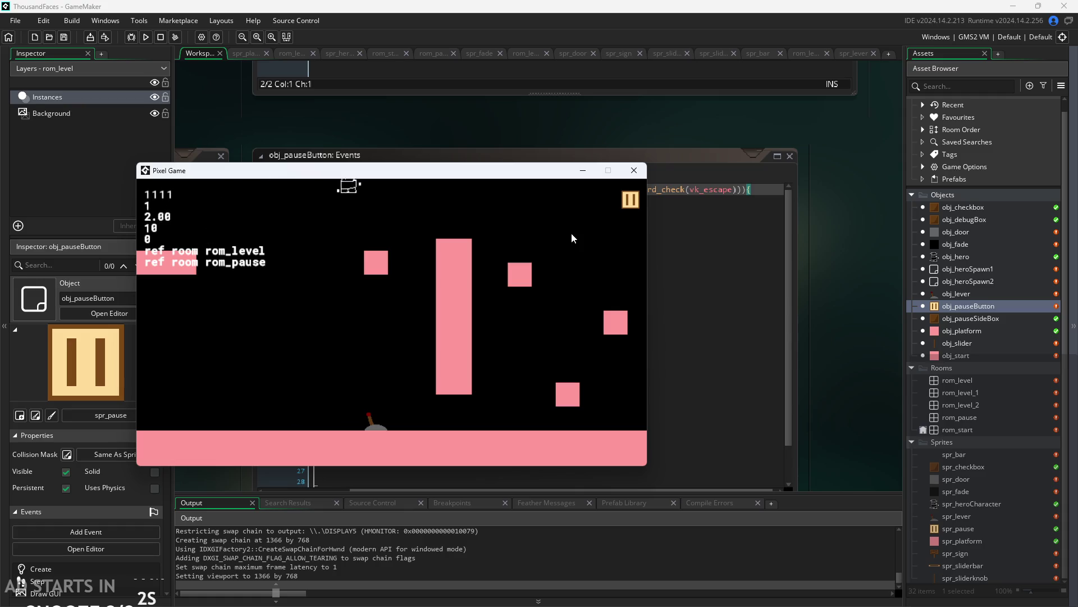
key("space")
key("Left")
key("space")
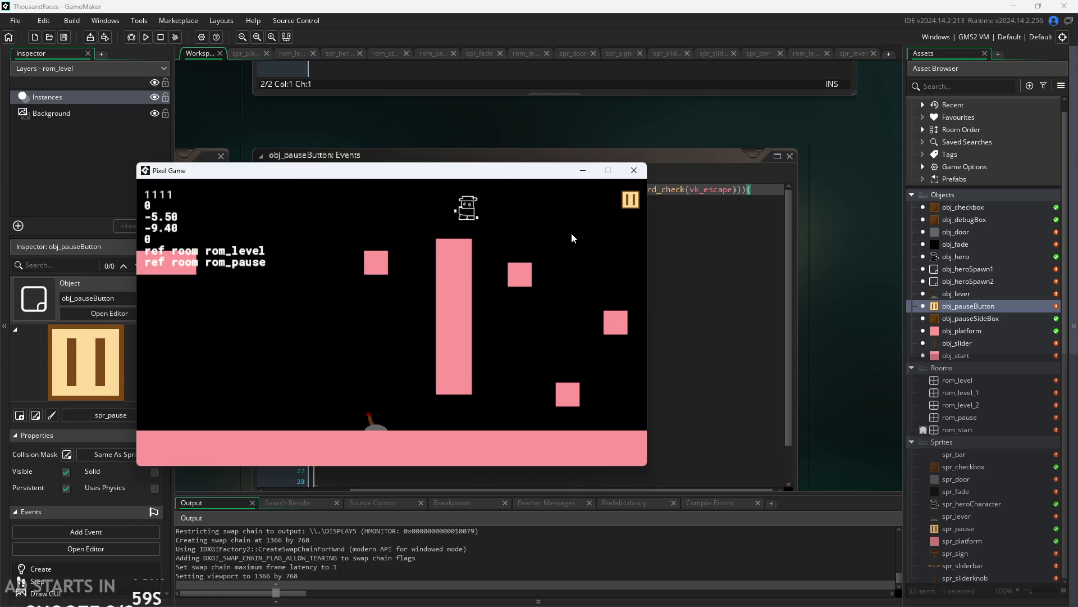
key("Right")
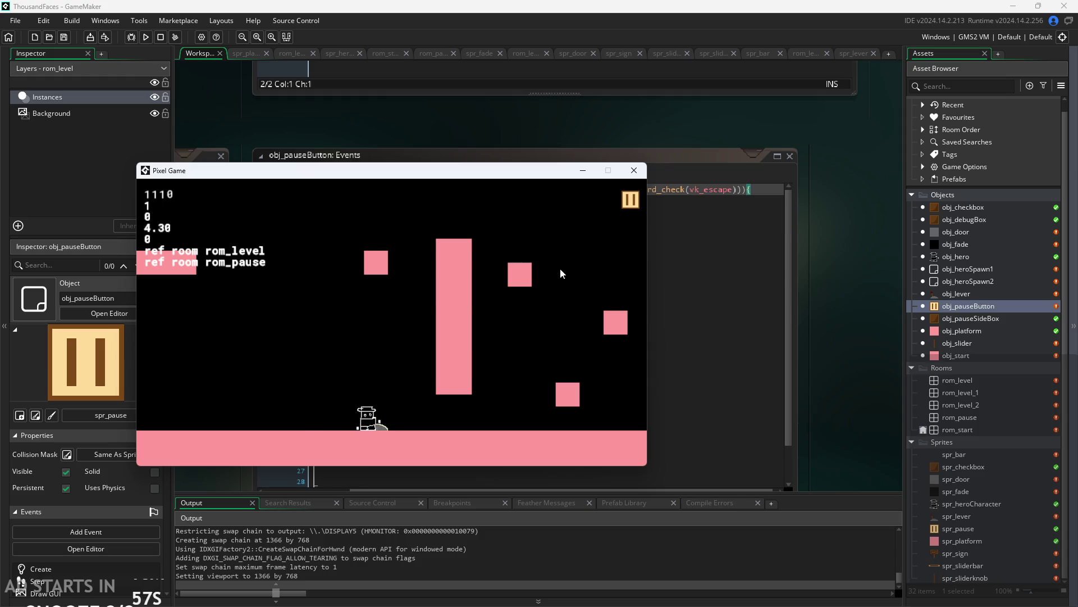
key("space")
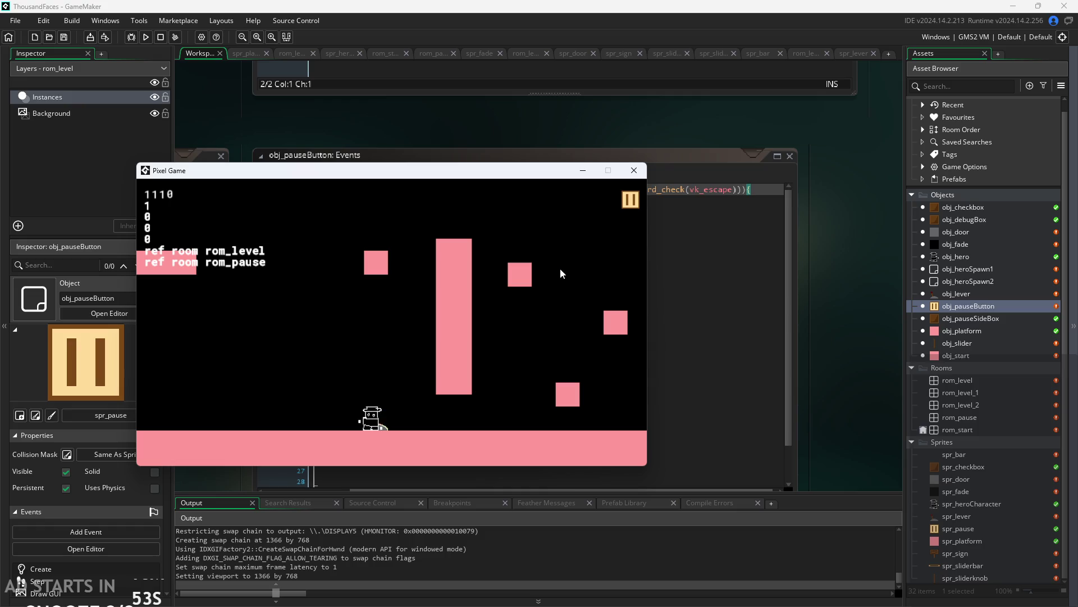
key("space")
key("Left")
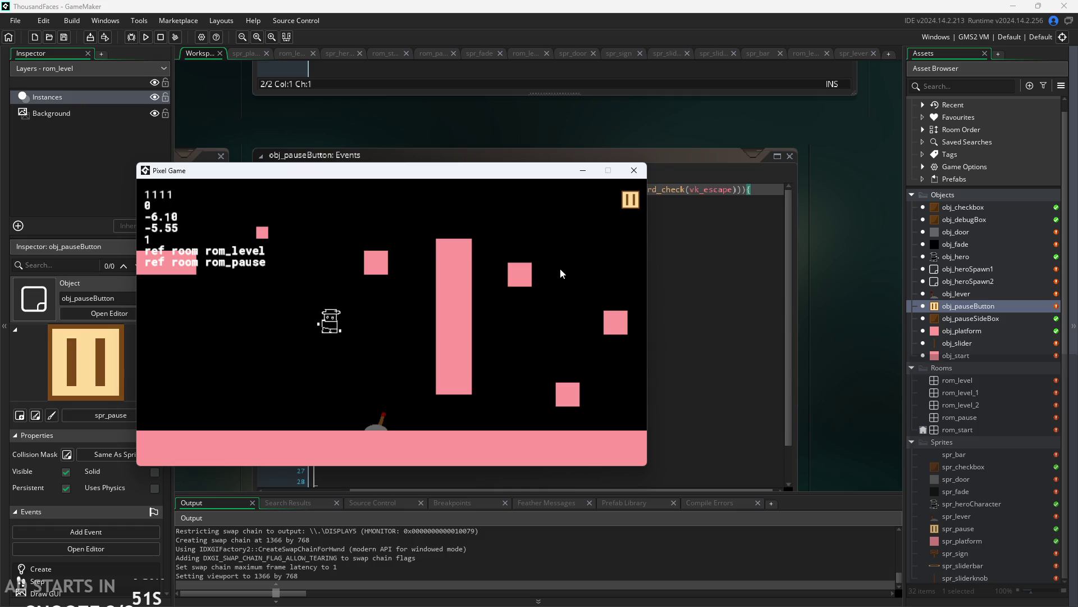